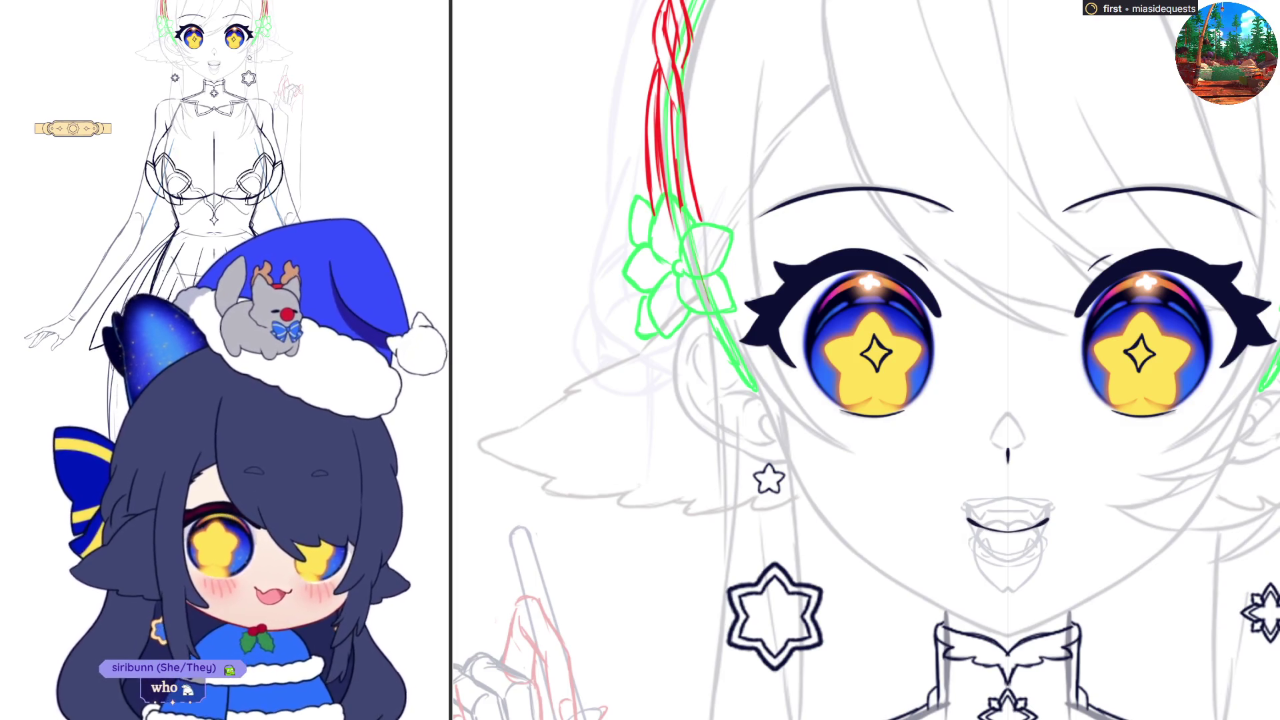
# - Zoom in on the nose and mouth, then draw a pink upper-lip stroke along the mouth line
pyautogui.scroll(5, 953, 600)
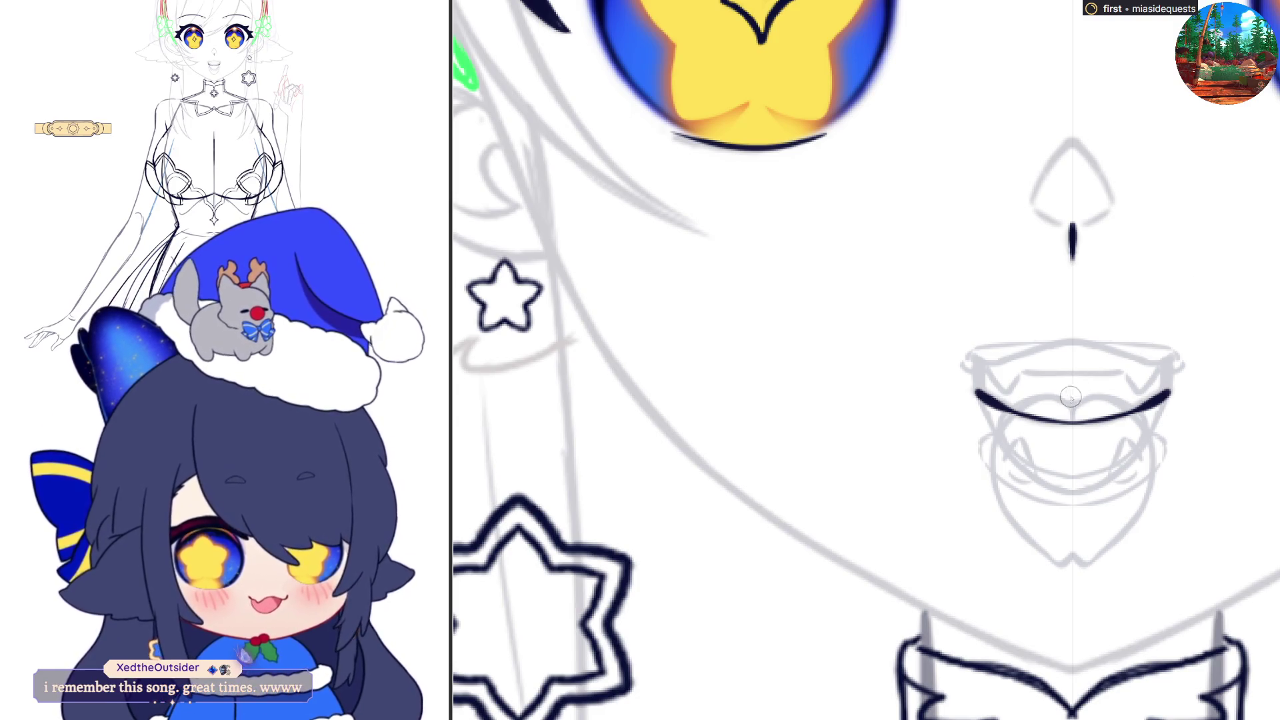
pyautogui.moveTo(1043, 399)
pyautogui.mouseDown()
pyautogui.moveTo(1077, 413)
pyautogui.moveTo(1103, 399)
pyautogui.mouseUp()
pyautogui.moveTo(1010, 404); pyautogui.dragTo(1151, 434)
pyautogui.hotkey('ctrl', 'z')
pyautogui.moveTo(1023, 404); pyautogui.dragTo(1134, 416)
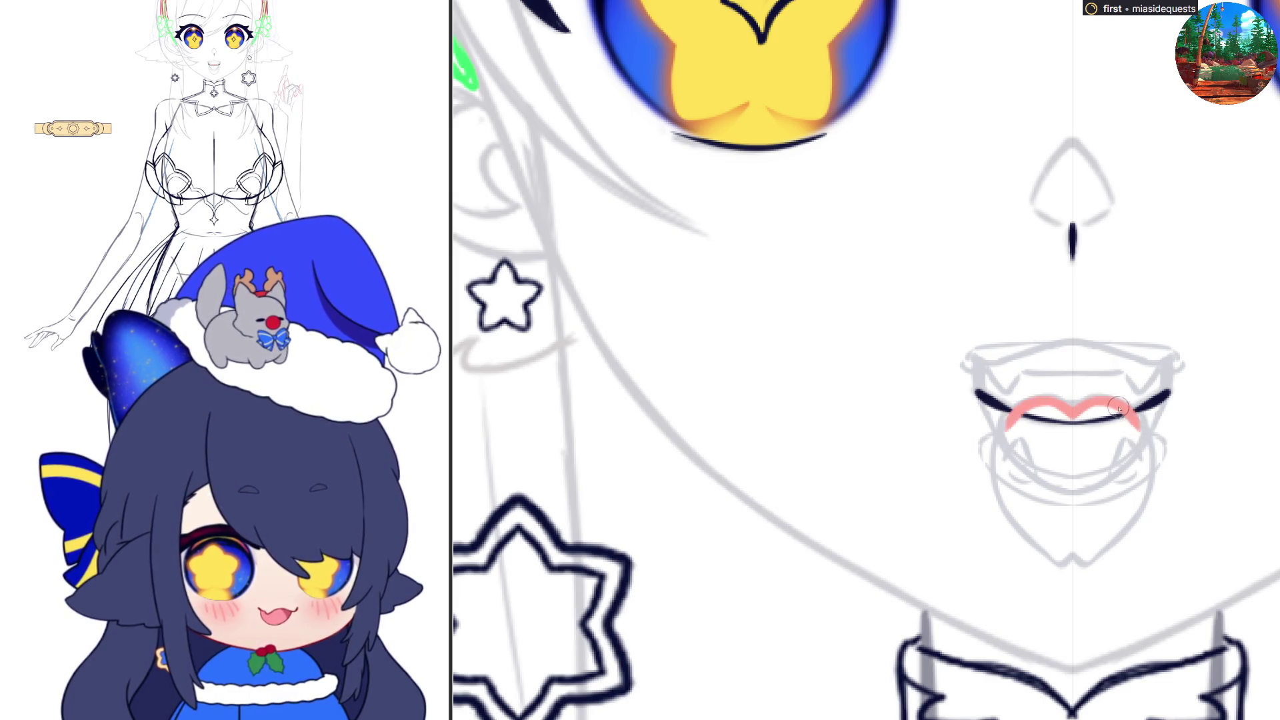
pyautogui.moveTo(995, 460); pyautogui.dragTo(1150, 458)
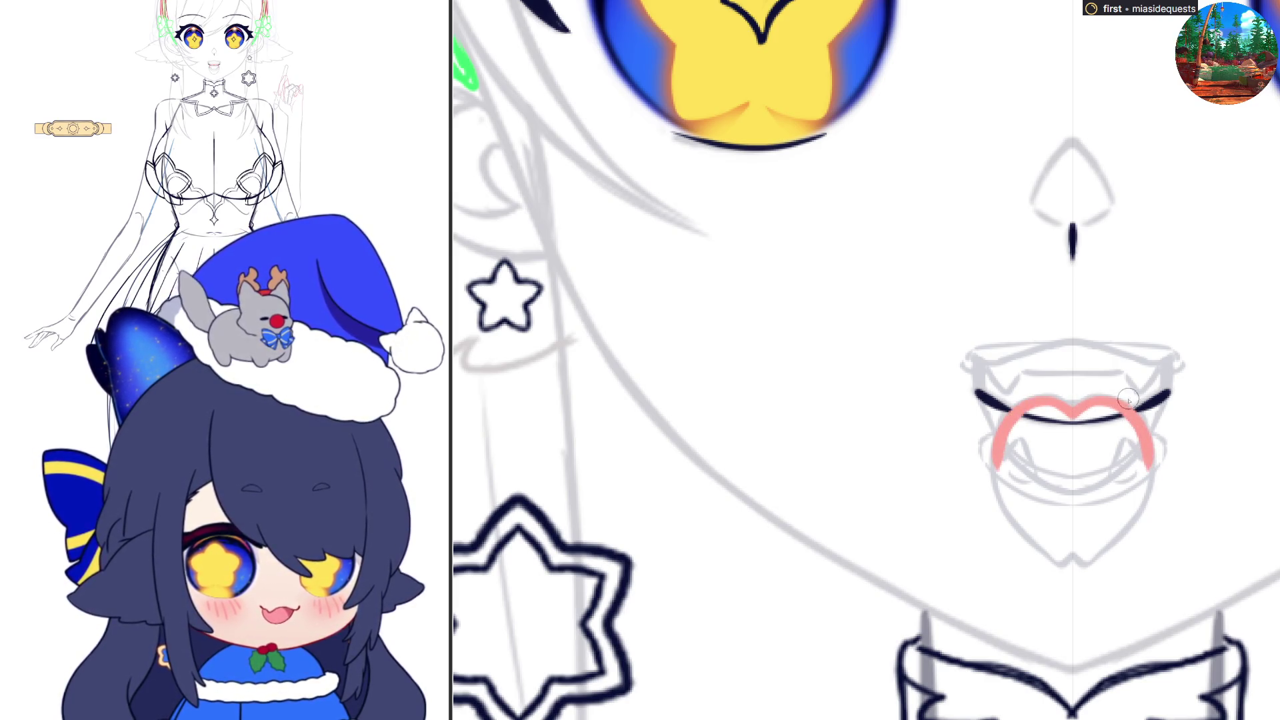
pyautogui.moveTo(998, 460)
pyautogui.mouseDown()
pyautogui.moveTo(1003, 508)
pyautogui.moveTo(1022, 528)
pyautogui.mouseUp()
pyautogui.moveTo(998, 485)
pyautogui.mouseDown()
pyautogui.moveTo(1028, 538)
pyautogui.moveTo(1065, 566)
pyautogui.moveTo(1086, 558)
pyautogui.mouseUp()
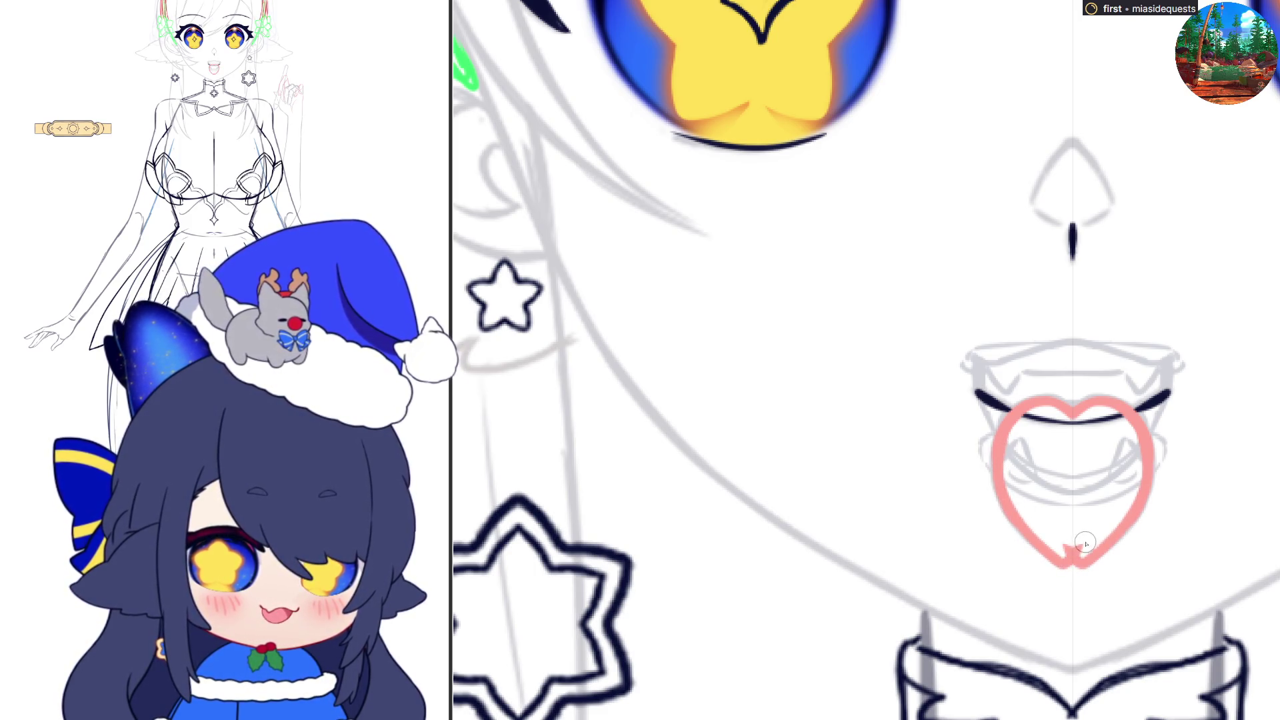
pyautogui.click(1098, 496)
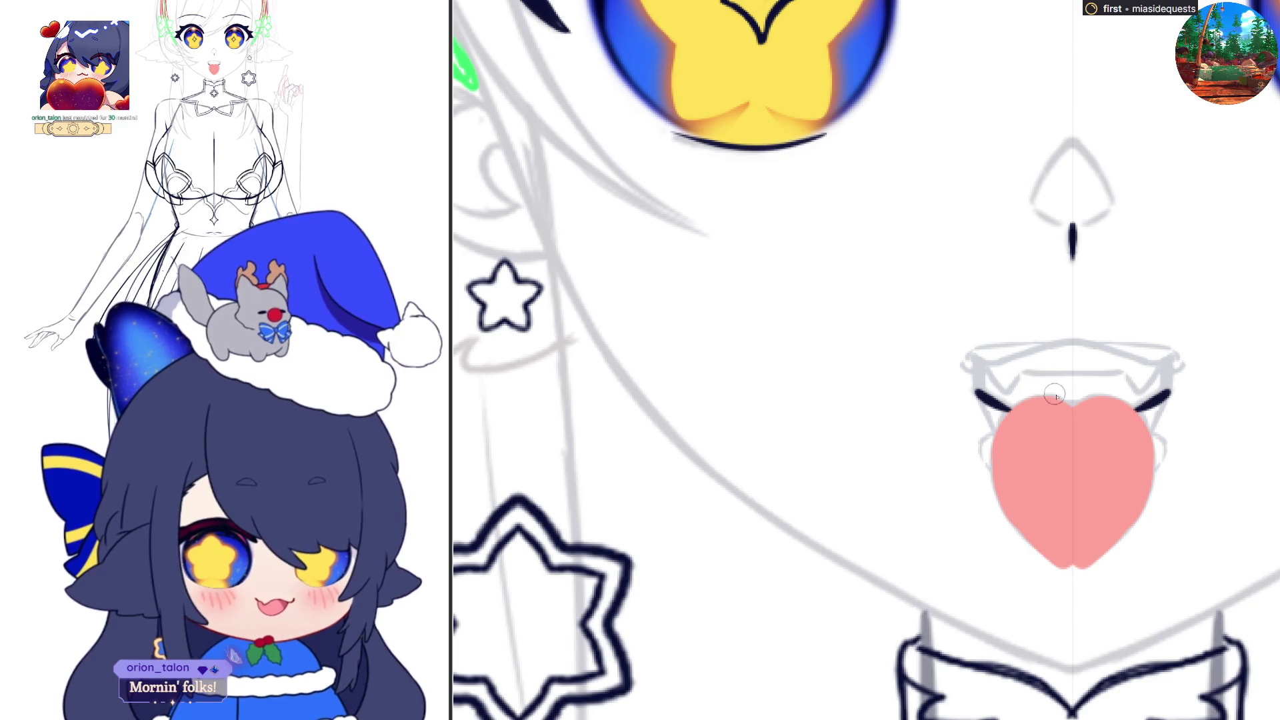
pyautogui.moveTo(1062, 401)
pyautogui.mouseDown()
pyautogui.moveTo(1096, 397)
pyautogui.moveTo(1027, 395)
pyautogui.moveTo(1134, 403)
pyautogui.moveTo(1007, 400)
pyautogui.moveTo(1128, 406)
pyautogui.moveTo(1153, 457)
pyautogui.moveTo(1005, 434)
pyautogui.moveTo(989, 480)
pyautogui.mouseUp()
pyautogui.moveTo(1155, 433); pyautogui.dragTo(1156, 478)
pyautogui.moveTo(992, 457); pyautogui.dragTo(1006, 526)
pyautogui.moveTo(1159, 444)
pyautogui.mouseDown()
pyautogui.moveTo(1148, 506)
pyautogui.moveTo(1127, 537)
pyautogui.mouseUp()
pyautogui.moveTo(993, 500); pyautogui.dragTo(1037, 553)
pyautogui.moveTo(1134, 533); pyautogui.dragTo(1107, 557)
pyautogui.moveTo(1020, 537); pyautogui.dragTo(1072, 578)
pyautogui.moveTo(1112, 554); pyautogui.dragTo(1077, 574)
pyautogui.hotkey('ctrl', 'z')
pyautogui.hotkey('ctrl', 'z')
pyautogui.moveTo(998, 510); pyautogui.dragTo(1064, 570)
pyautogui.moveTo(1132, 533); pyautogui.dragTo(1070, 576)
pyautogui.moveTo(1027, 537)
pyautogui.mouseDown()
pyautogui.moveTo(1057, 566)
pyautogui.moveTo(1080, 568)
pyautogui.mouseUp()
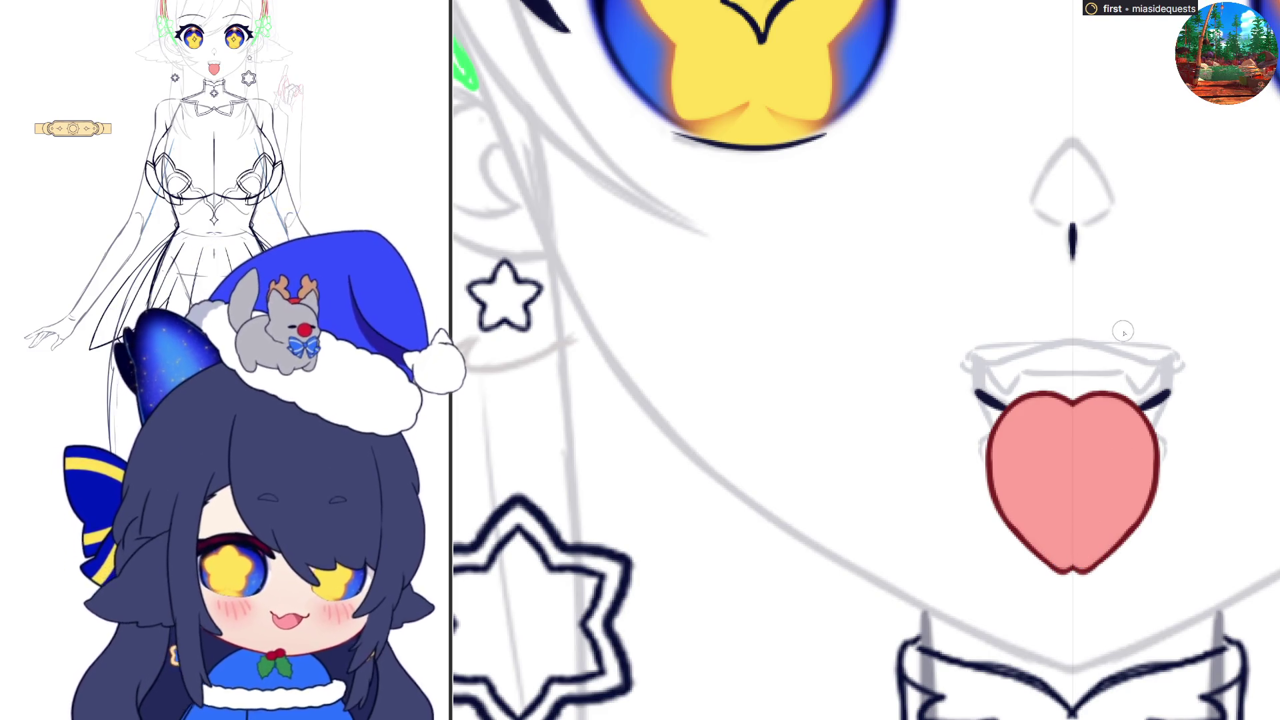
pyautogui.hotkey('alt', 'BackSpace')
pyautogui.hotkey('ctrl', 'z')
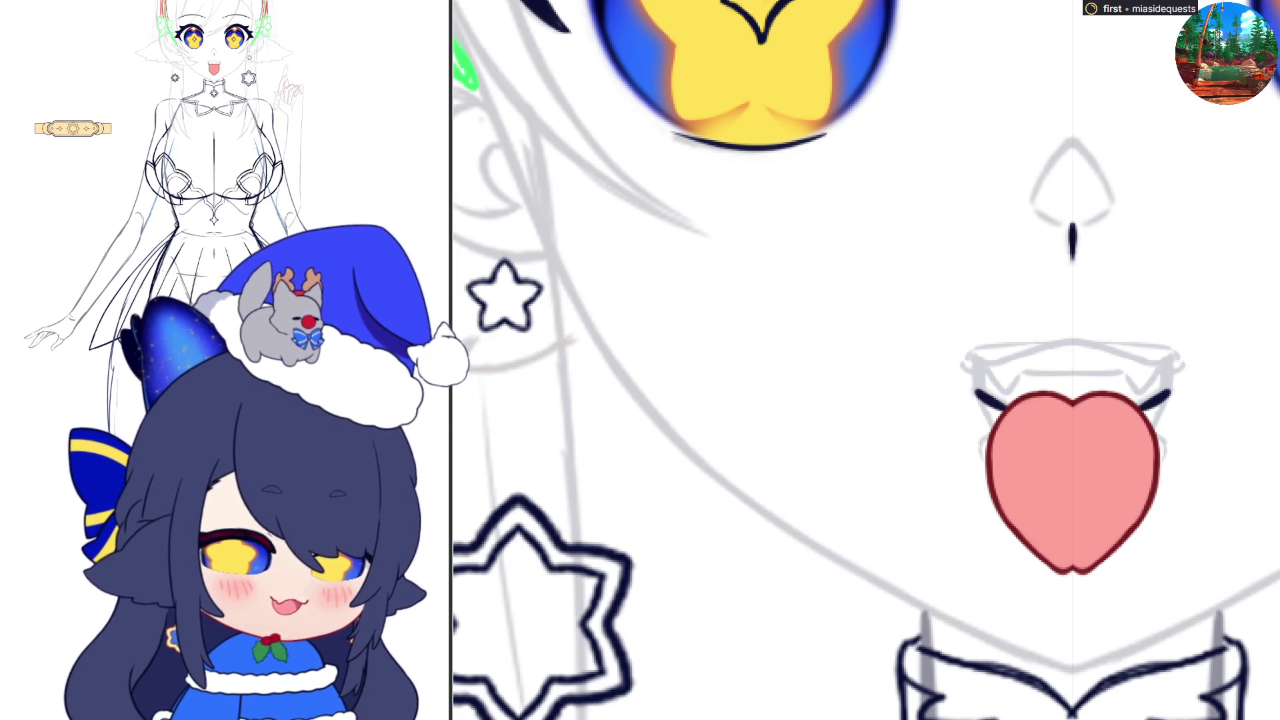
pyautogui.press('Delete')
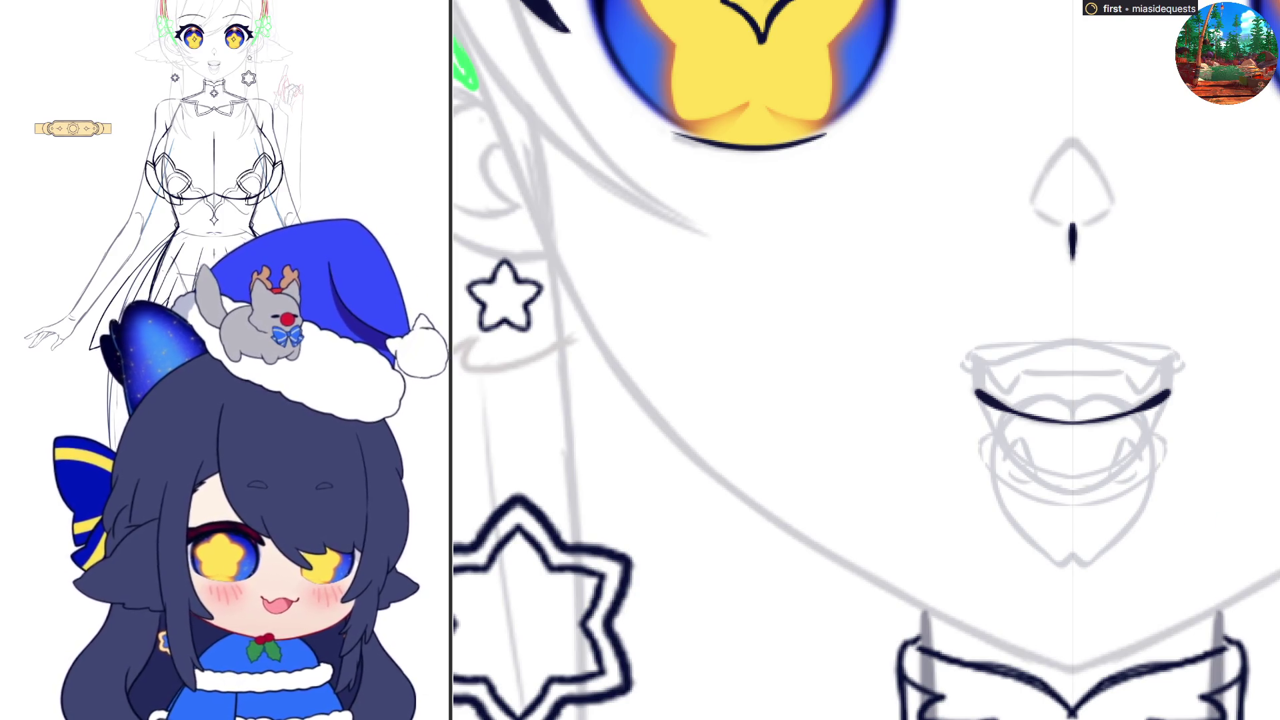
# - Hide the lower chin and mouth sketch lines, then try red lip strokes and undo them
pyautogui.press('Delete')
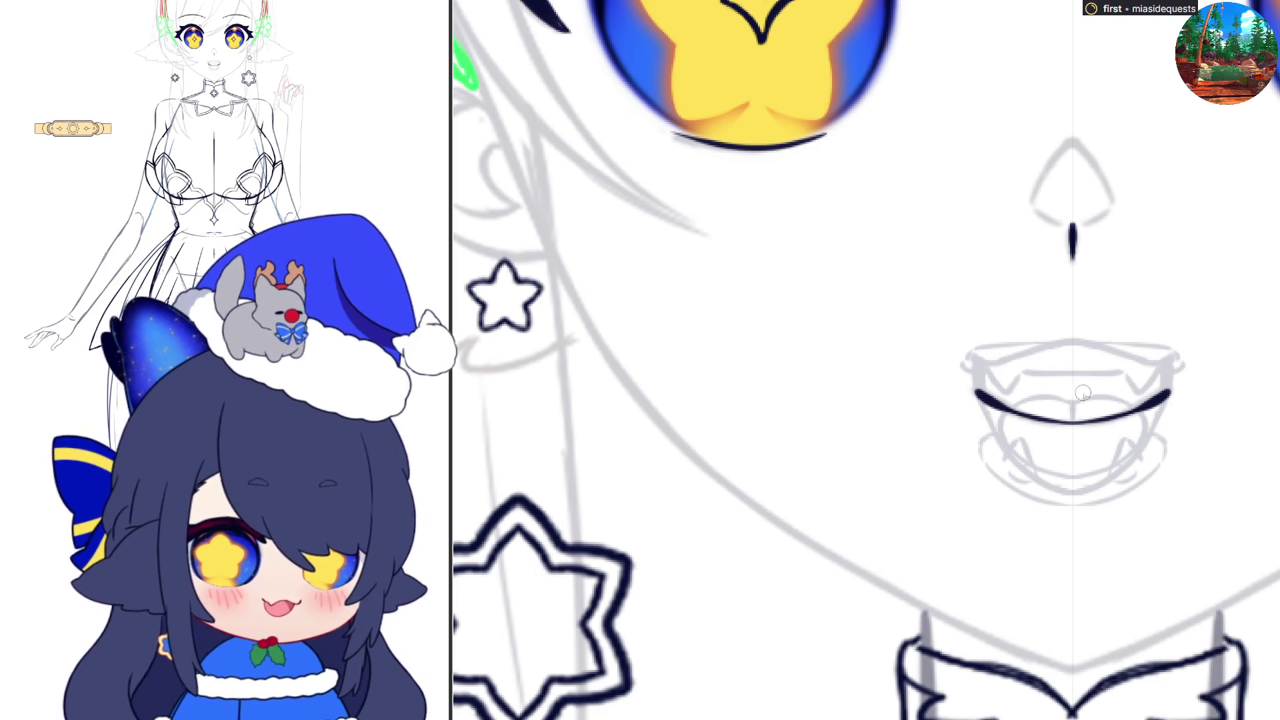
pyautogui.moveTo(1048, 399); pyautogui.dragTo(1106, 398)
pyautogui.hotkey('ctrl', 'z')
pyautogui.moveTo(1017, 400); pyautogui.dragTo(1130, 400)
pyautogui.hotkey('ctrl', 'z')
# - Draw the mirrored, arched dark red heart-shaped mouth sides and the upper corner strokes
pyautogui.moveTo(1000, 422)
pyautogui.mouseDown()
pyautogui.moveTo(1145, 426)
pyautogui.moveTo(1141, 454)
pyautogui.moveTo(1070, 494)
pyautogui.mouseUp()
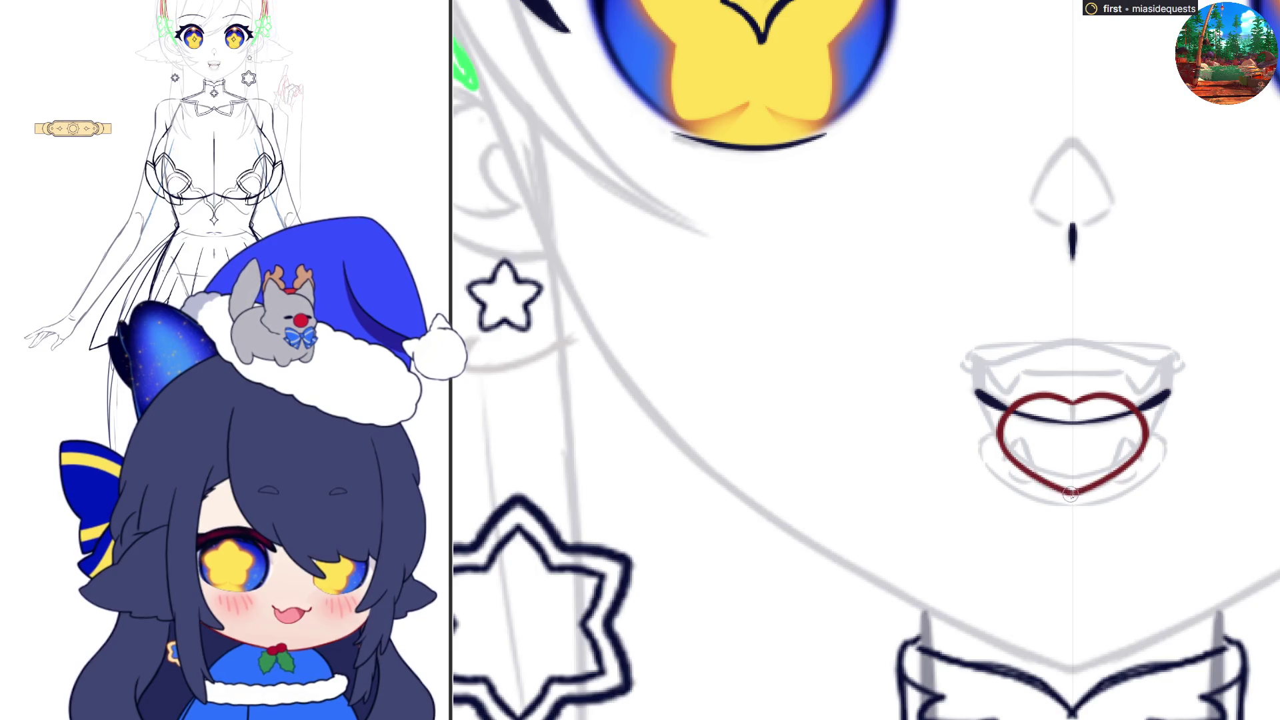
pyautogui.hotkey('ctrl', 'z')
pyautogui.moveTo(1000, 433)
pyautogui.mouseDown()
pyautogui.moveTo(1017, 467)
pyautogui.moveTo(1072, 495)
pyautogui.mouseUp()
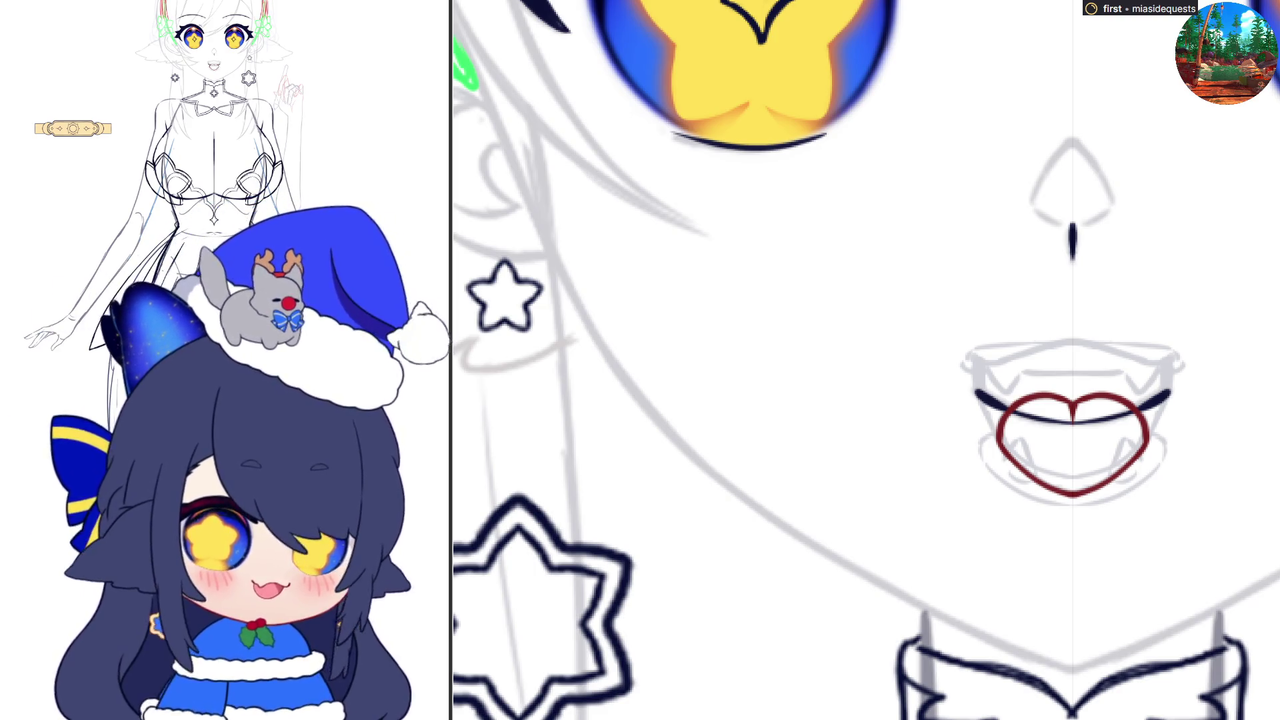
pyautogui.moveTo(971, 347)
pyautogui.mouseDown()
pyautogui.moveTo(968, 368)
pyautogui.moveTo(1000, 392)
pyautogui.moveTo(1075, 373)
pyautogui.moveTo(988, 348)
pyautogui.moveTo(1067, 345)
pyautogui.mouseUp()
# - Undo the red strokes at the upper mouth corners
pyautogui.hotkey('ctrl', 'z')
pyautogui.hotkey('ctrl', 'z')
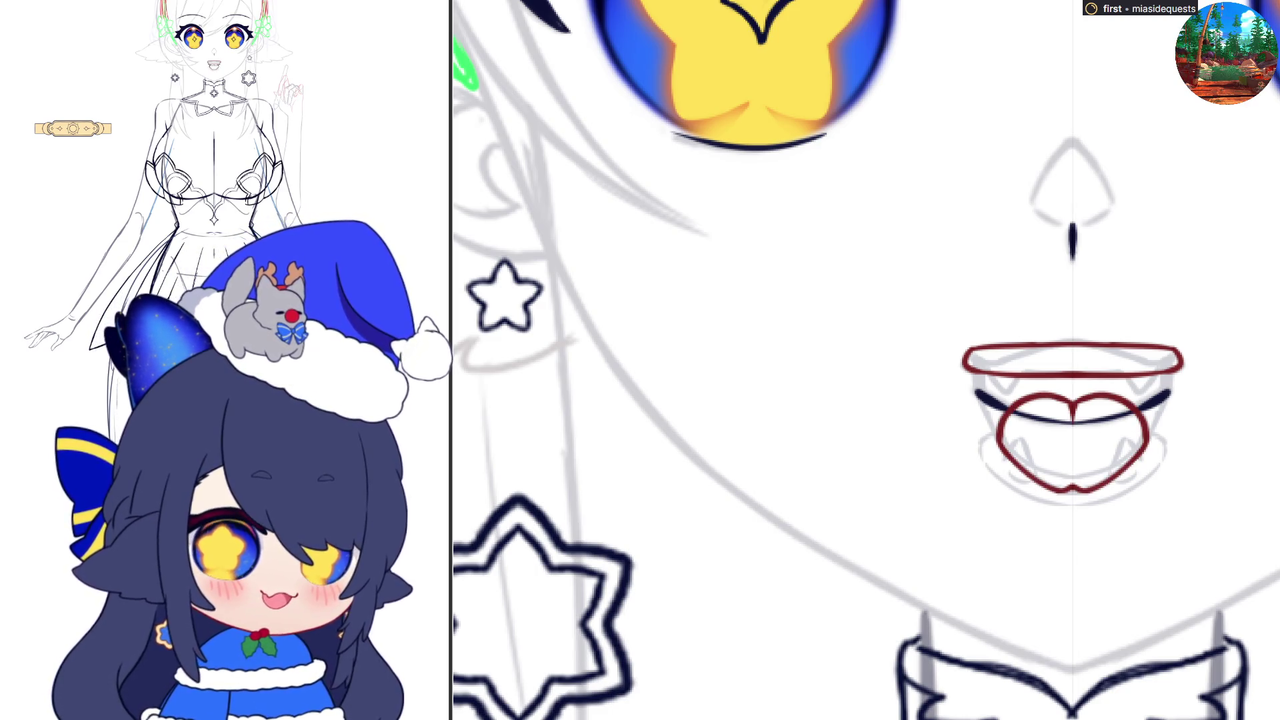
# - Try a dark red fill on the lip bar, undo it, make its outline black, and sketch a mirrored fang
pyautogui.click(1166, 366)
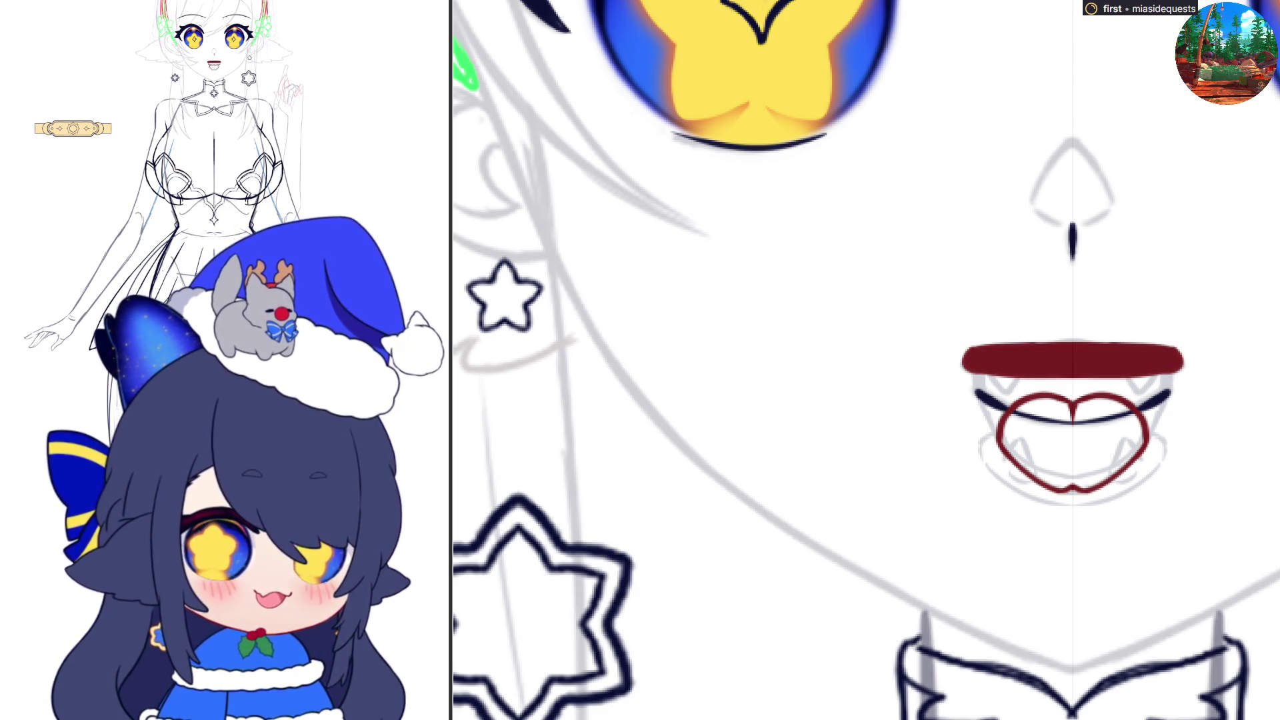
pyautogui.click(966, 361)
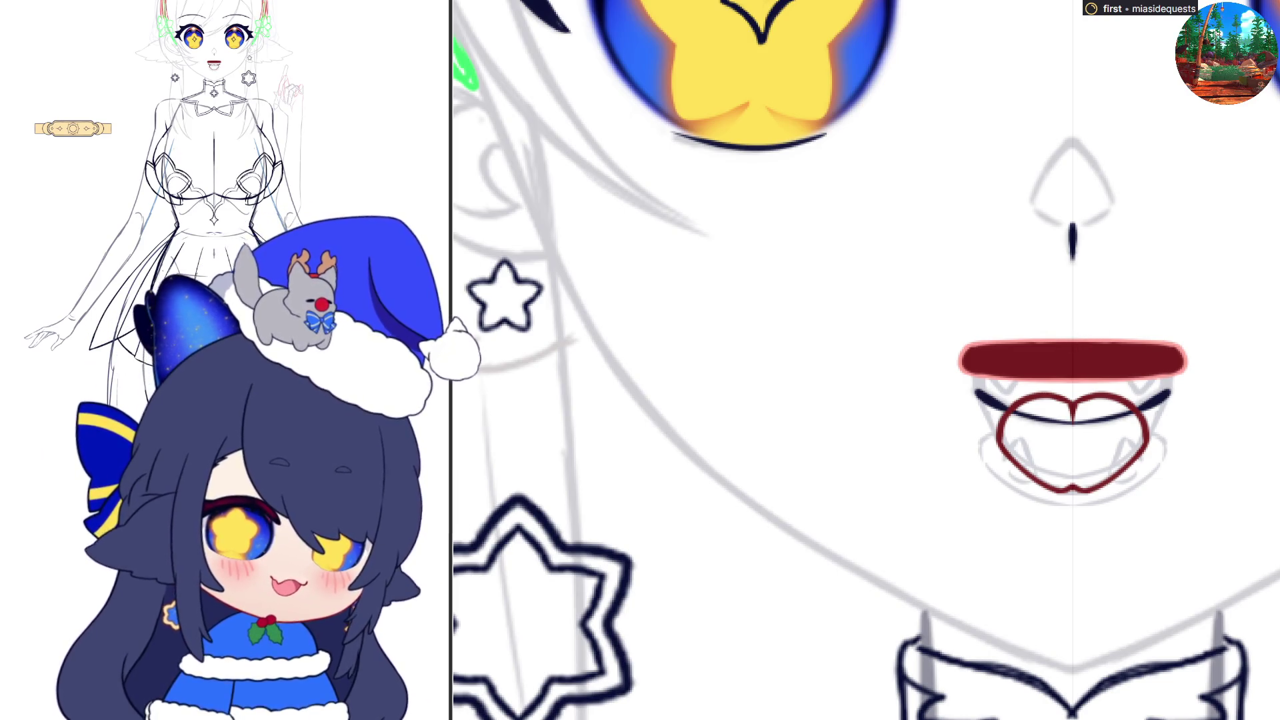
pyautogui.hotkey('ctrl', 'z')
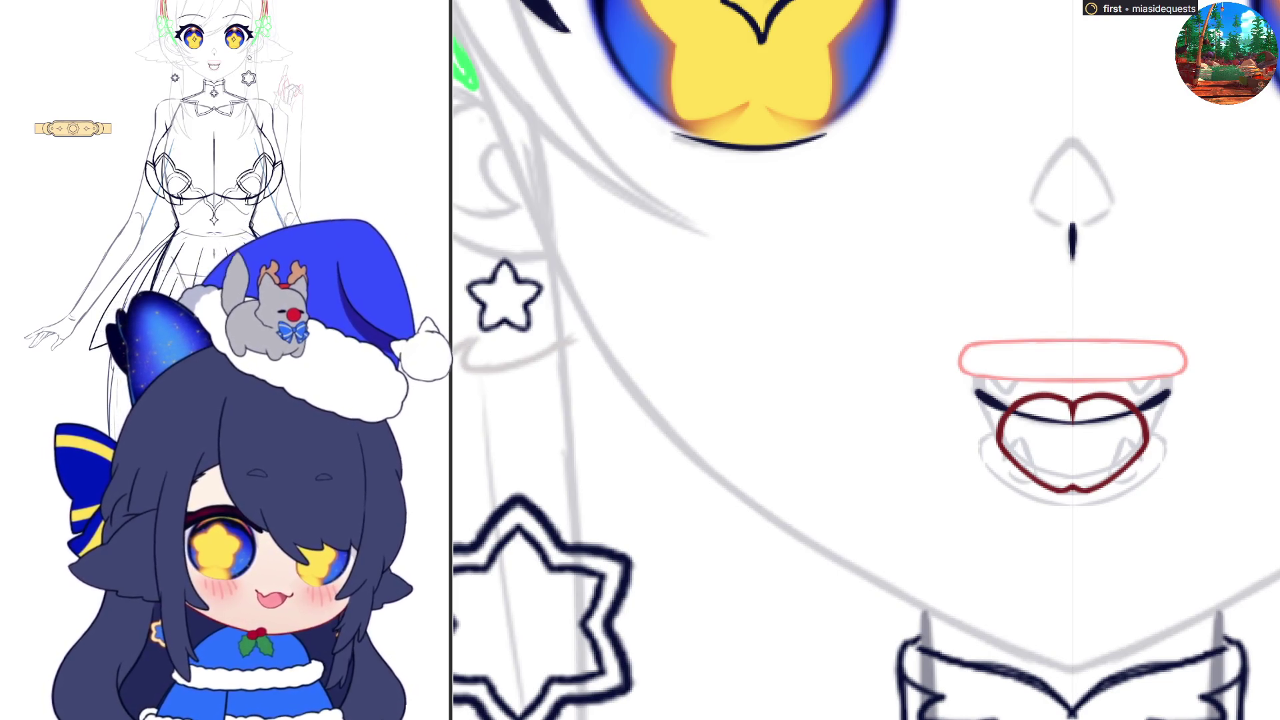
pyautogui.press('Escape')
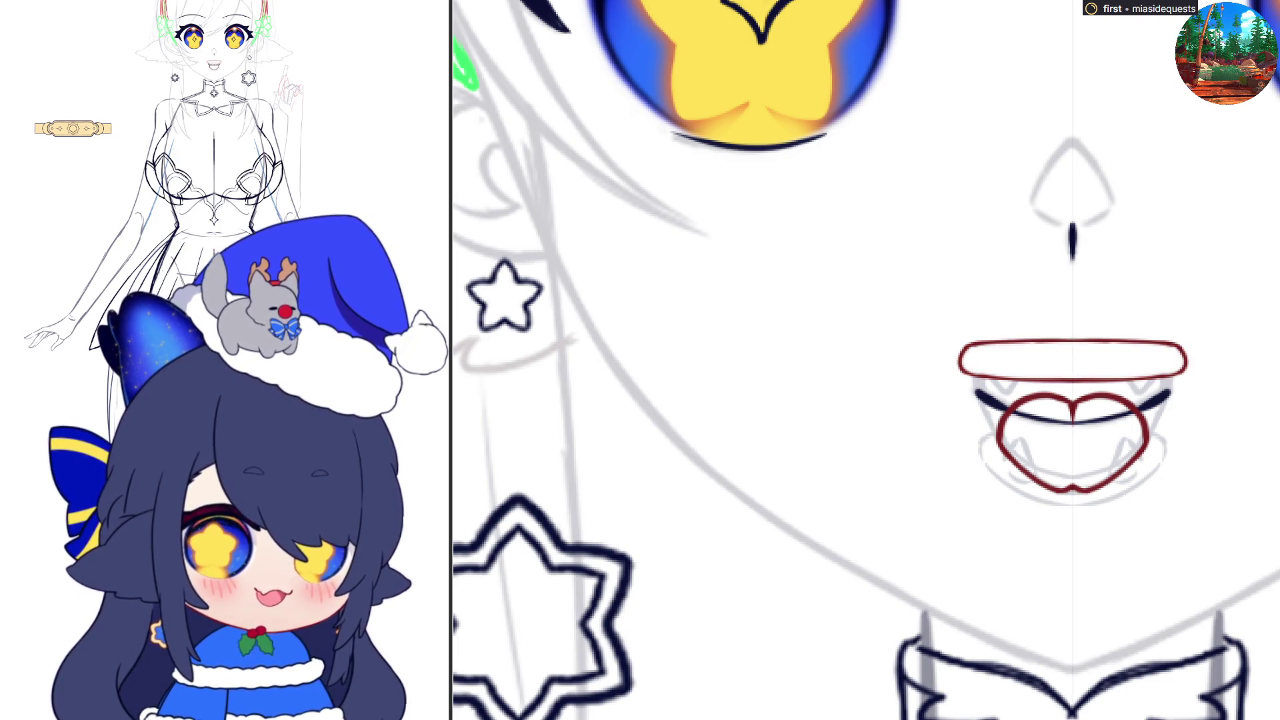
pyautogui.hotkey('ctrl', 'z')
pyautogui.hotkey('ctrl', 'z')
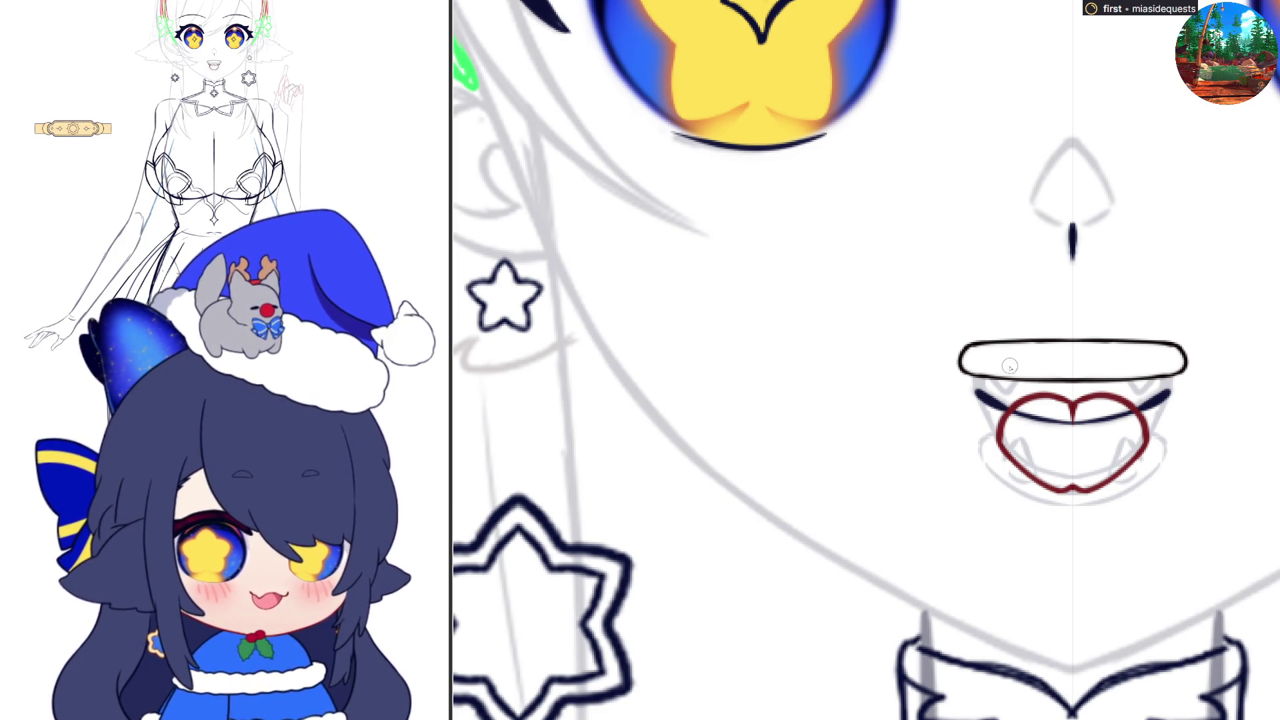
pyautogui.moveTo(985, 351)
pyautogui.mouseDown()
pyautogui.moveTo(1005, 397)
pyautogui.moveTo(1010, 356)
pyautogui.moveTo(1021, 364)
pyautogui.moveTo(1003, 342)
pyautogui.moveTo(1022, 348)
pyautogui.moveTo(1013, 380)
pyautogui.mouseUp()
# - Fill the left and right fangs under the lip bar with dark red
pyautogui.hotkey('ctrl', 'z')
pyautogui.hotkey('ctrl', 'z')
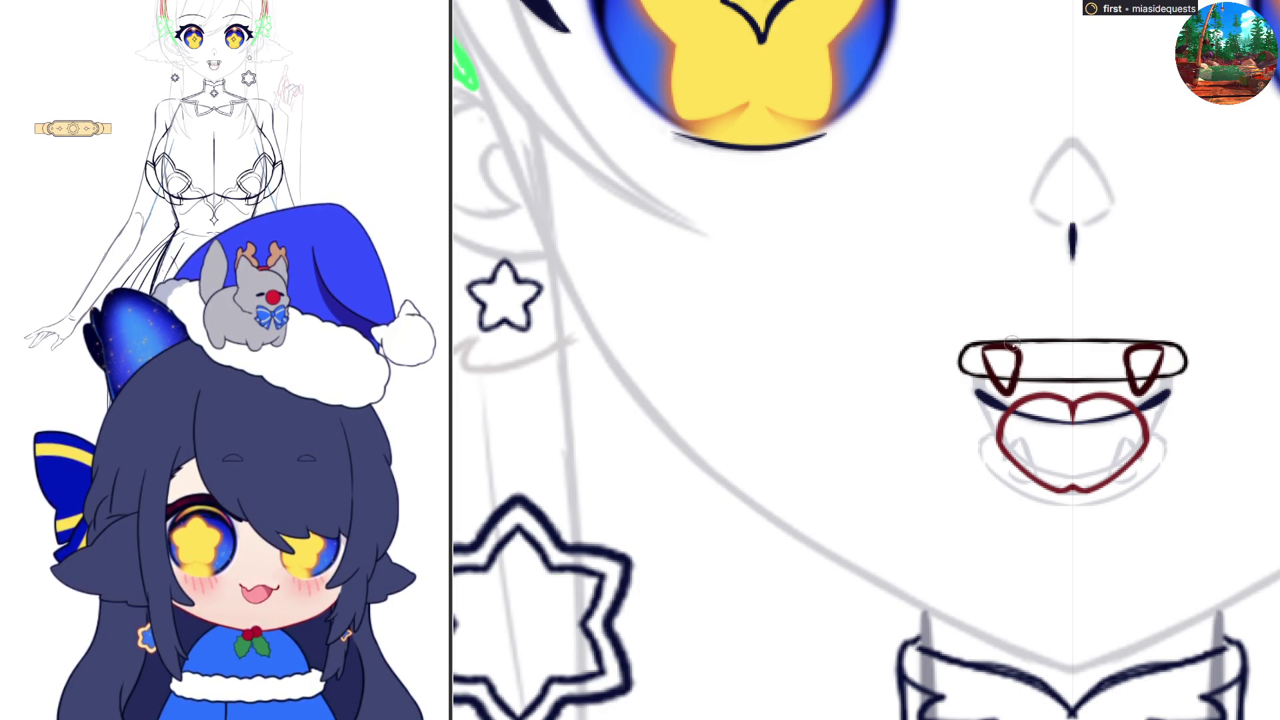
pyautogui.click(1144, 364)
pyautogui.click(1000, 363)
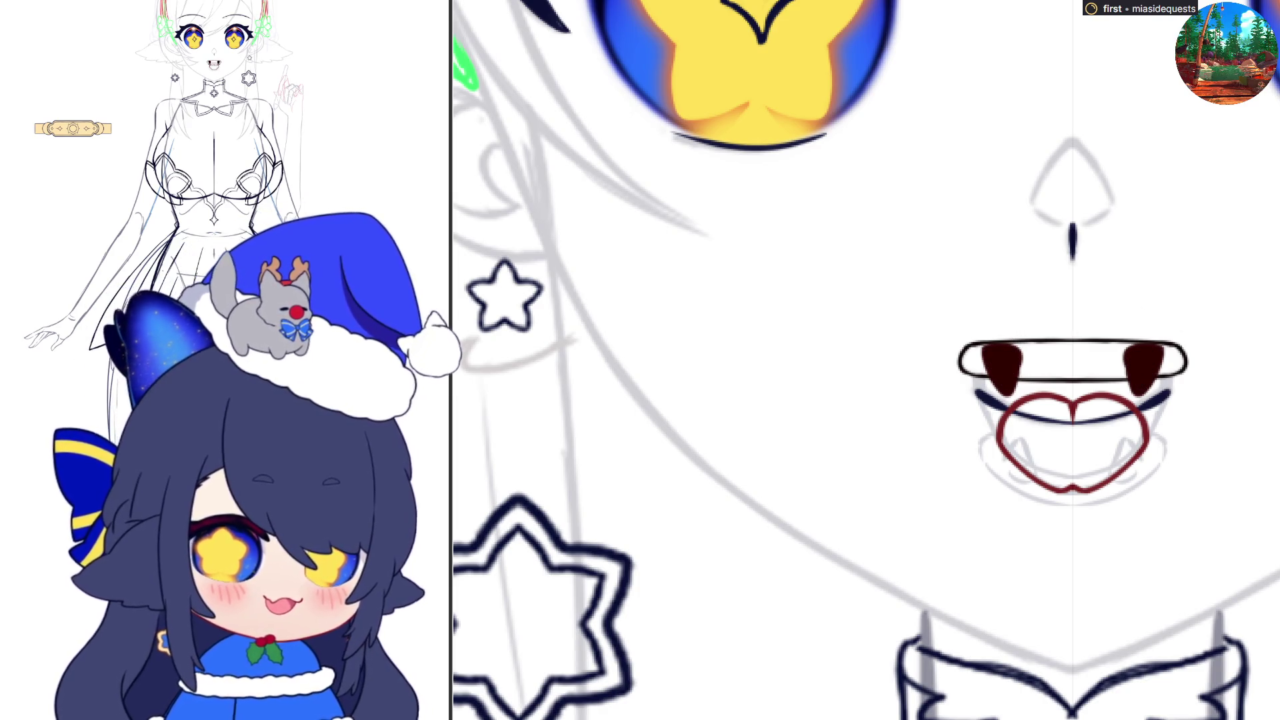
# - Erase the fangs' dark red fill and trim their edges into clean outlined points
pyautogui.moveTo(1127, 350)
pyautogui.mouseDown()
pyautogui.moveTo(1133, 393)
pyautogui.moveTo(1126, 363)
pyautogui.moveTo(1180, 344)
pyautogui.moveTo(1123, 357)
pyautogui.moveTo(1173, 351)
pyautogui.moveTo(1163, 357)
pyautogui.mouseUp()
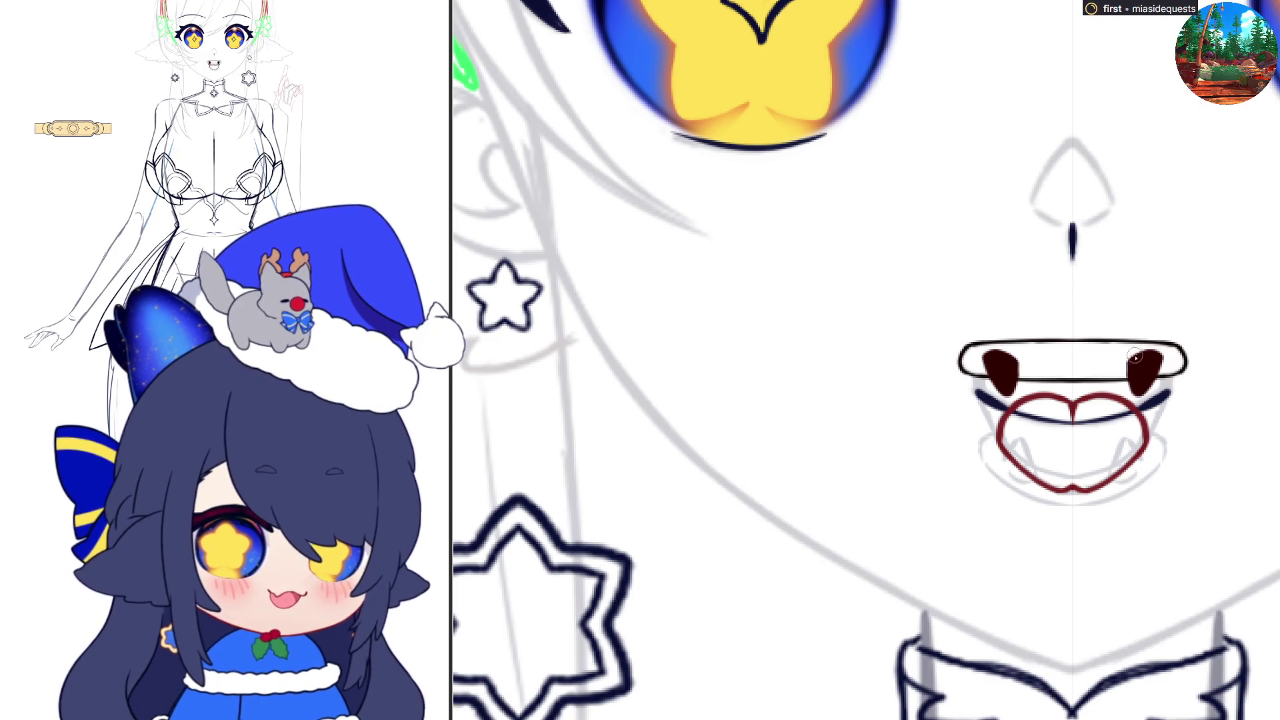
pyautogui.moveTo(1135, 380)
pyautogui.mouseDown()
pyautogui.moveTo(1140, 392)
pyautogui.moveTo(1157, 354)
pyautogui.moveTo(1135, 353)
pyautogui.moveTo(1149, 360)
pyautogui.mouseUp()
pyautogui.moveTo(1009, 365); pyautogui.dragTo(1000, 367)
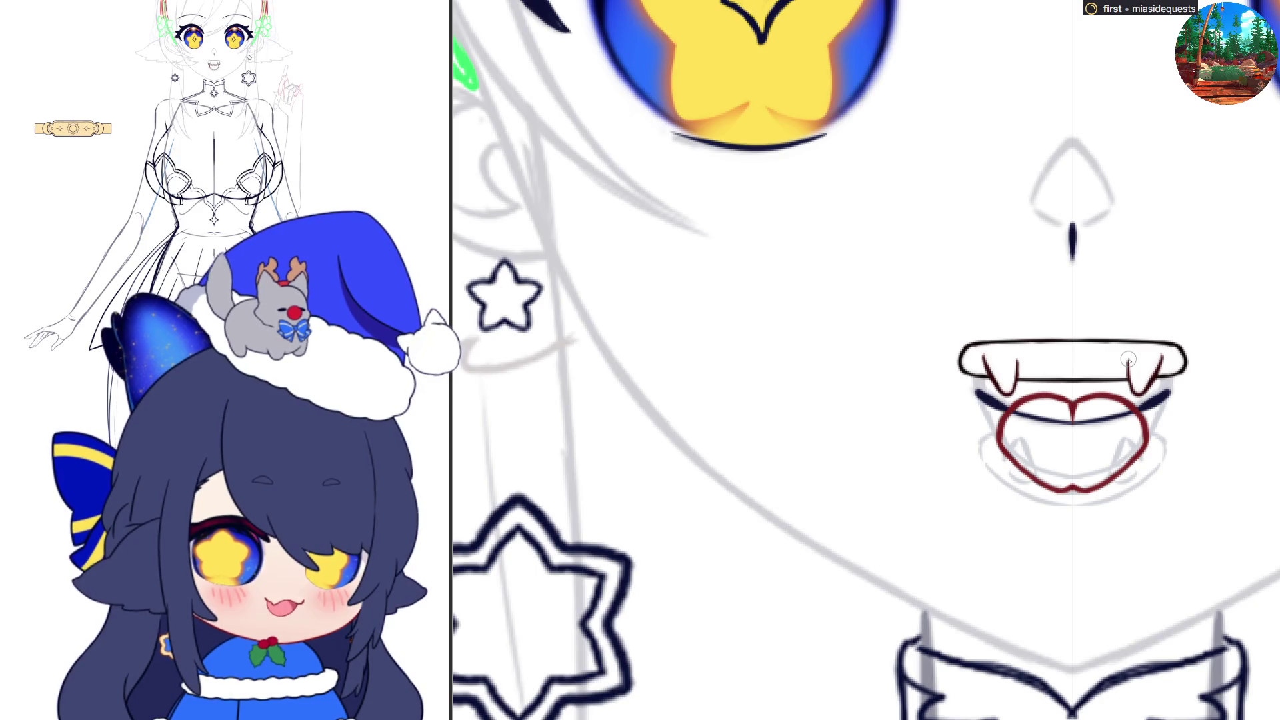
pyautogui.moveTo(1128, 367)
pyautogui.mouseDown()
pyautogui.moveTo(1135, 380)
pyautogui.moveTo(1163, 360)
pyautogui.mouseUp()
pyautogui.click(1163, 360)
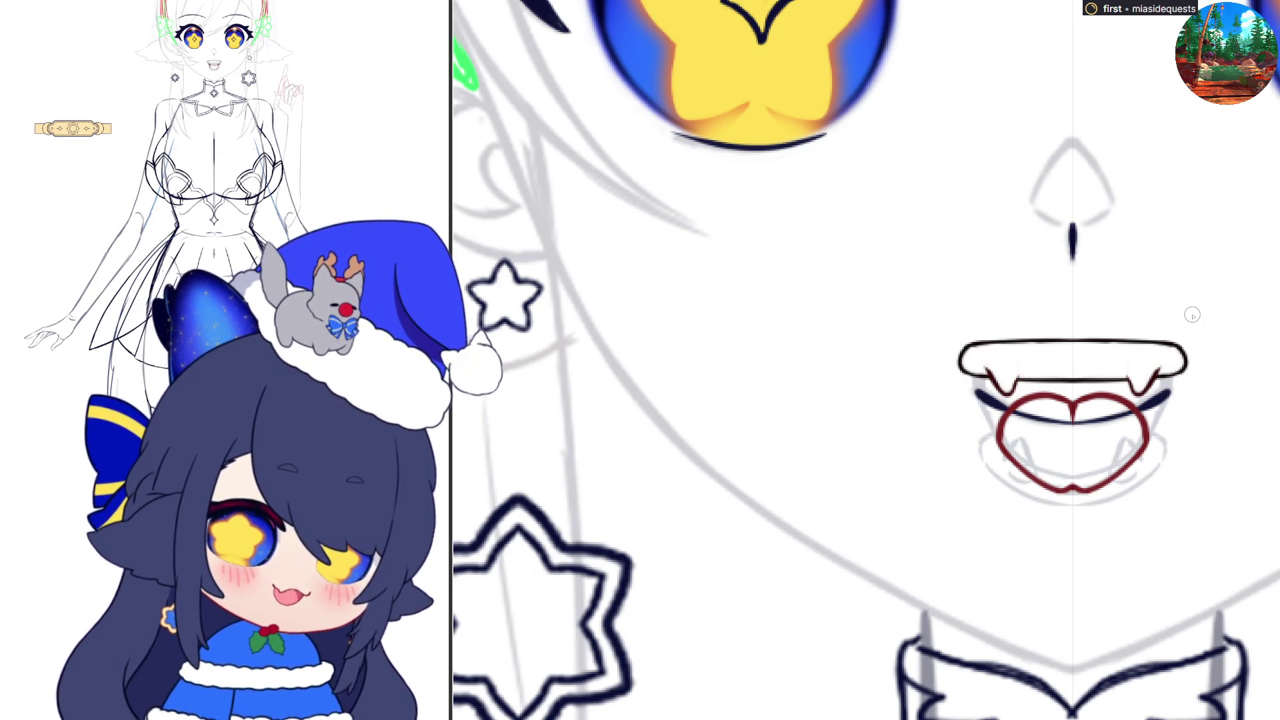
# - Rework the two fangs below the lip: fill, redraw mirrored, and erase inner strokes into plain notched points
pyautogui.hotkey('alt', 'BackSpace')
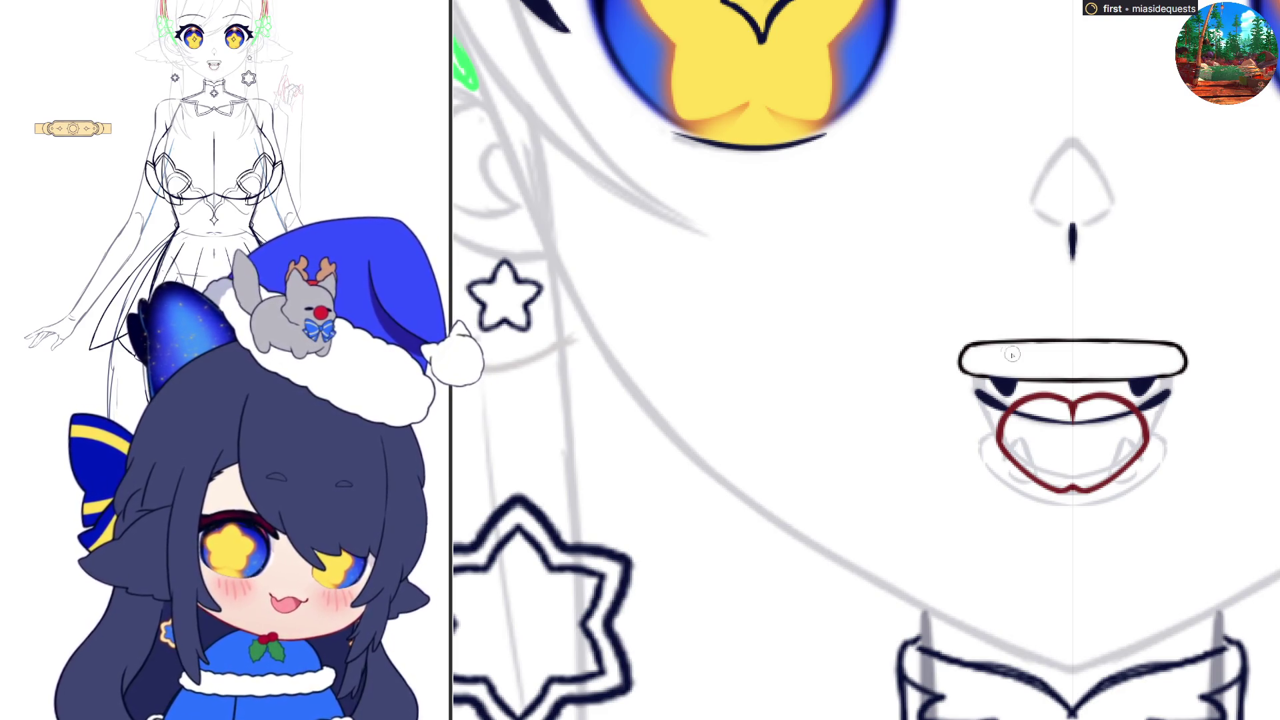
pyautogui.moveTo(989, 358)
pyautogui.mouseDown()
pyautogui.moveTo(1014, 355)
pyautogui.moveTo(1011, 387)
pyautogui.moveTo(998, 378)
pyautogui.moveTo(1006, 390)
pyautogui.moveTo(1016, 349)
pyautogui.moveTo(1000, 378)
pyautogui.mouseUp()
pyautogui.moveTo(1144, 370); pyautogui.dragTo(1148, 362)
pyautogui.hotkey('ctrl', 'z')
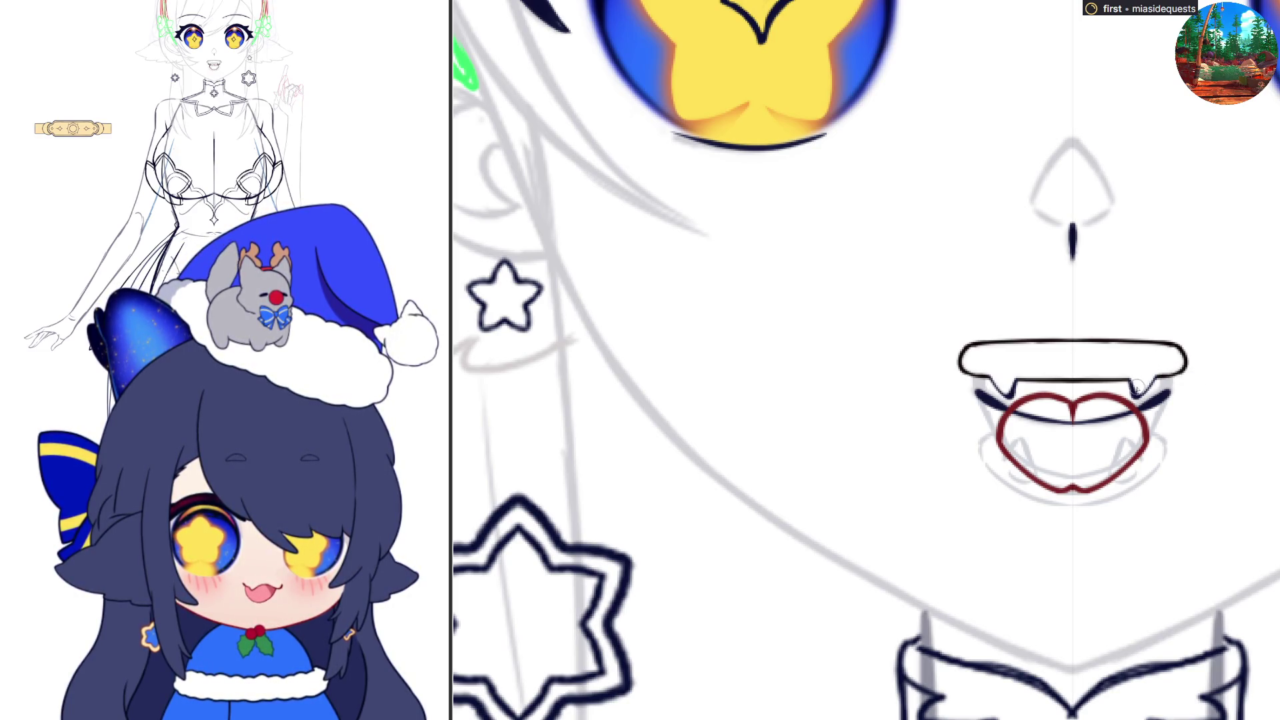
pyautogui.moveTo(1142, 394); pyautogui.dragTo(1145, 382)
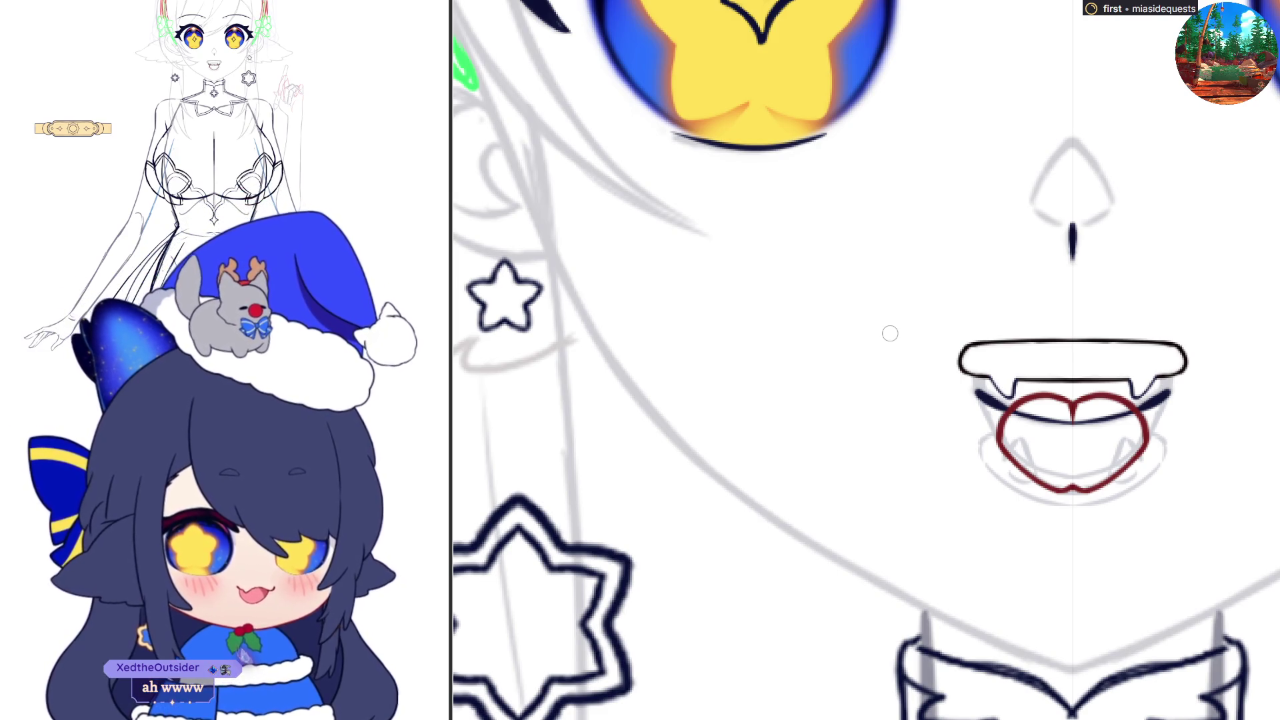
pyautogui.scroll(2, 1143, 467)
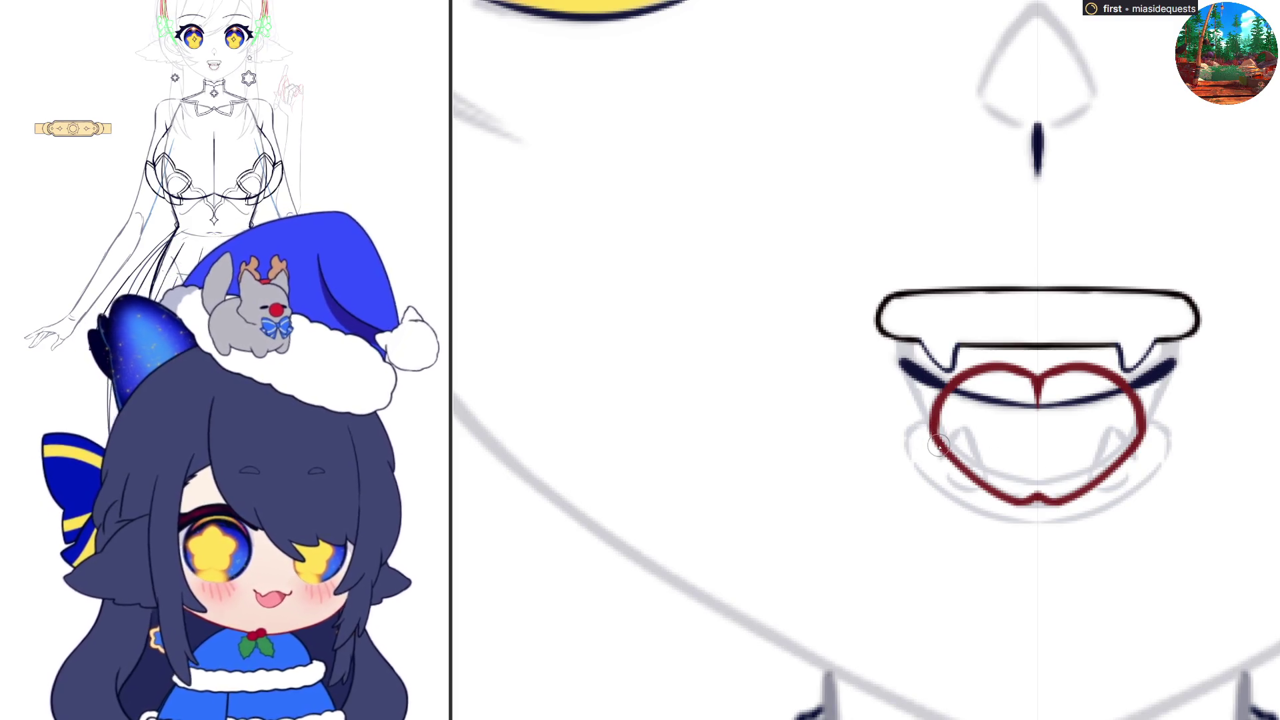
# - Ink mirrored dark navy strokes curving down from both mouth corners around the lower lip
pyautogui.moveTo(932, 420)
pyautogui.mouseDown()
pyautogui.moveTo(906, 447)
pyautogui.moveTo(917, 467)
pyautogui.moveTo(975, 504)
pyautogui.moveTo(1030, 519)
pyautogui.moveTo(1060, 508)
pyautogui.mouseUp()
pyautogui.moveTo(934, 418)
pyautogui.mouseDown()
pyautogui.moveTo(968, 460)
pyautogui.moveTo(1037, 478)
pyautogui.mouseUp()
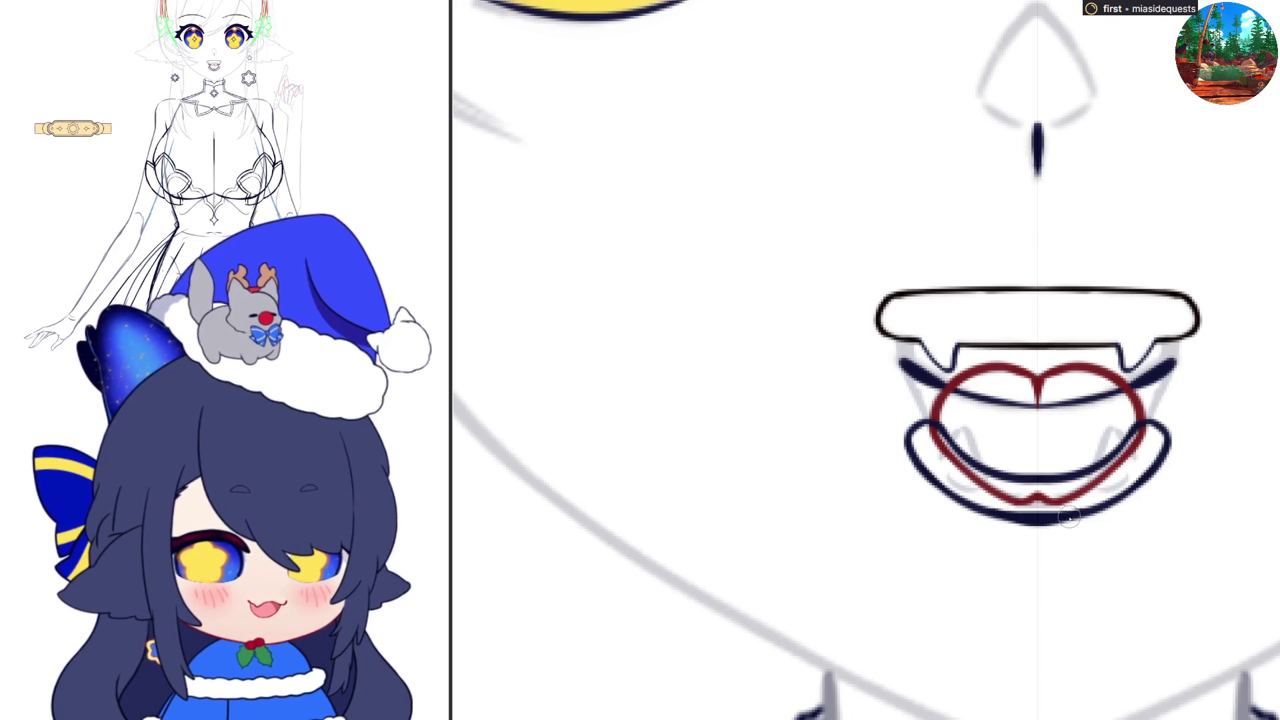
# - Fill the lower lip band dark navy and paint the two teardrop fang shapes white
pyautogui.click(1133, 430)
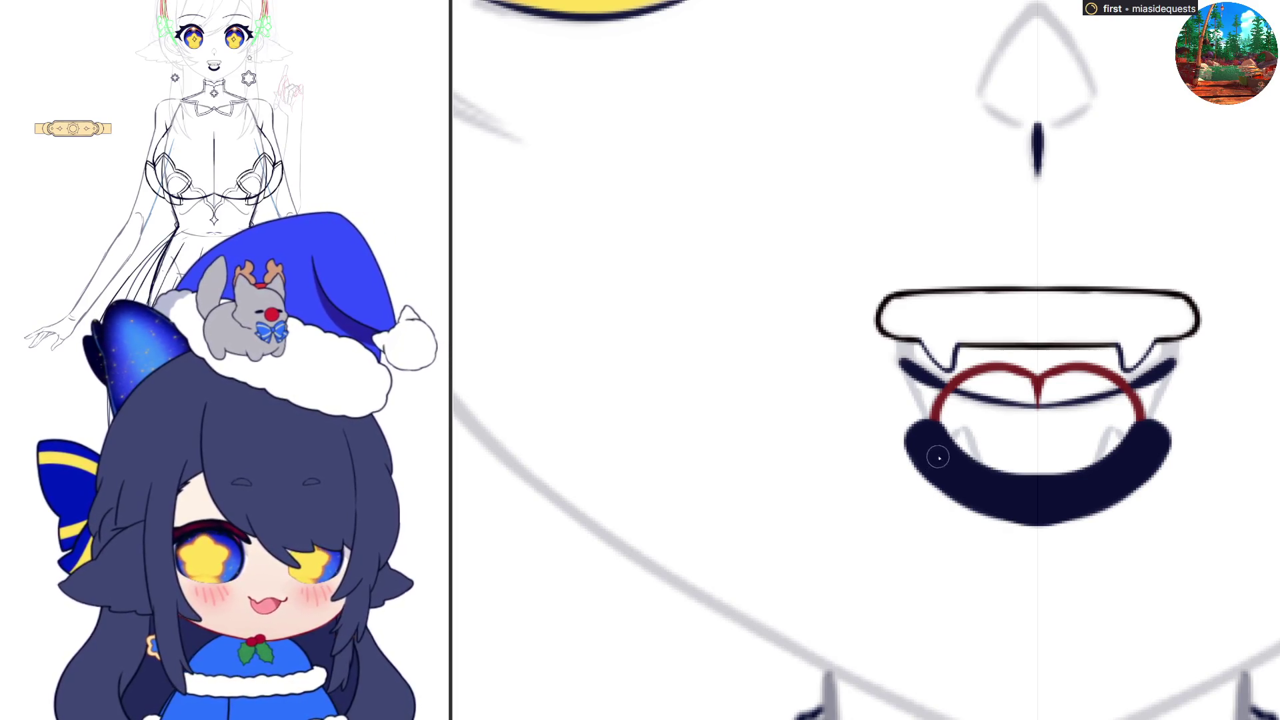
pyautogui.moveTo(933, 466)
pyautogui.mouseDown()
pyautogui.moveTo(948, 432)
pyautogui.moveTo(957, 487)
pyautogui.moveTo(934, 460)
pyautogui.moveTo(953, 447)
pyautogui.moveTo(971, 456)
pyautogui.mouseUp()
pyautogui.click(1124, 463)
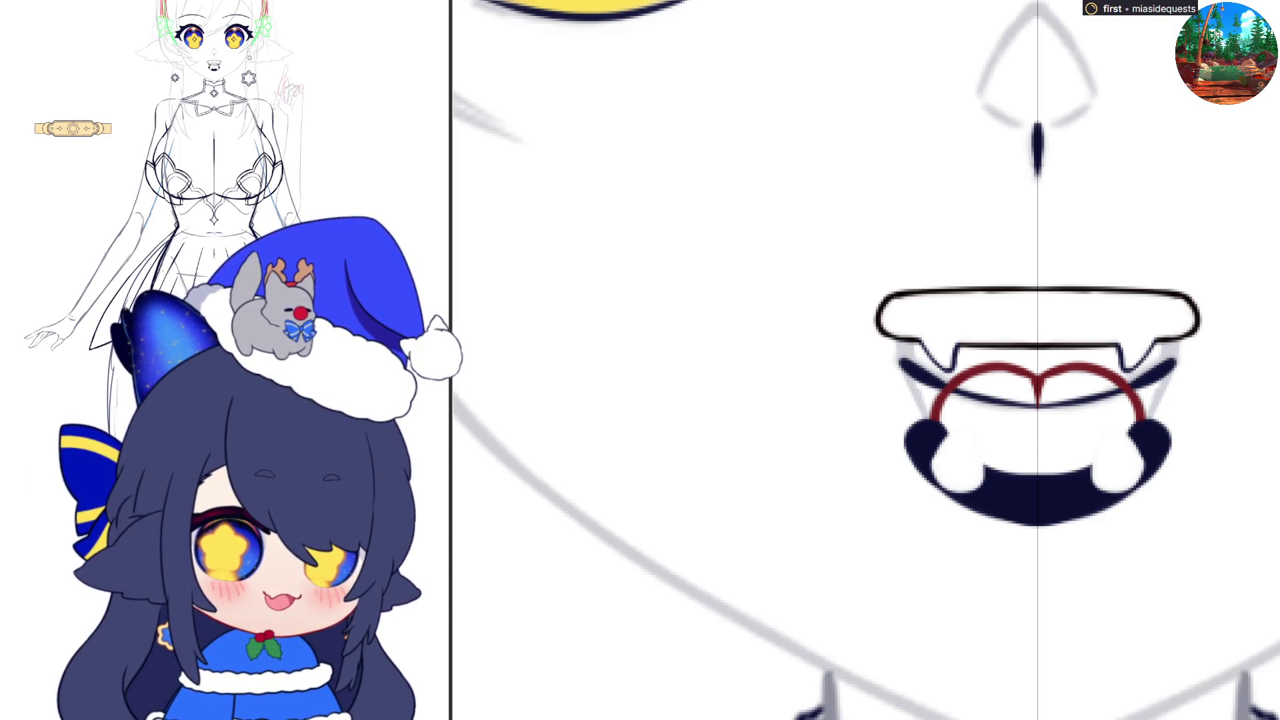
pyautogui.hotkey('ctrl', 'z')
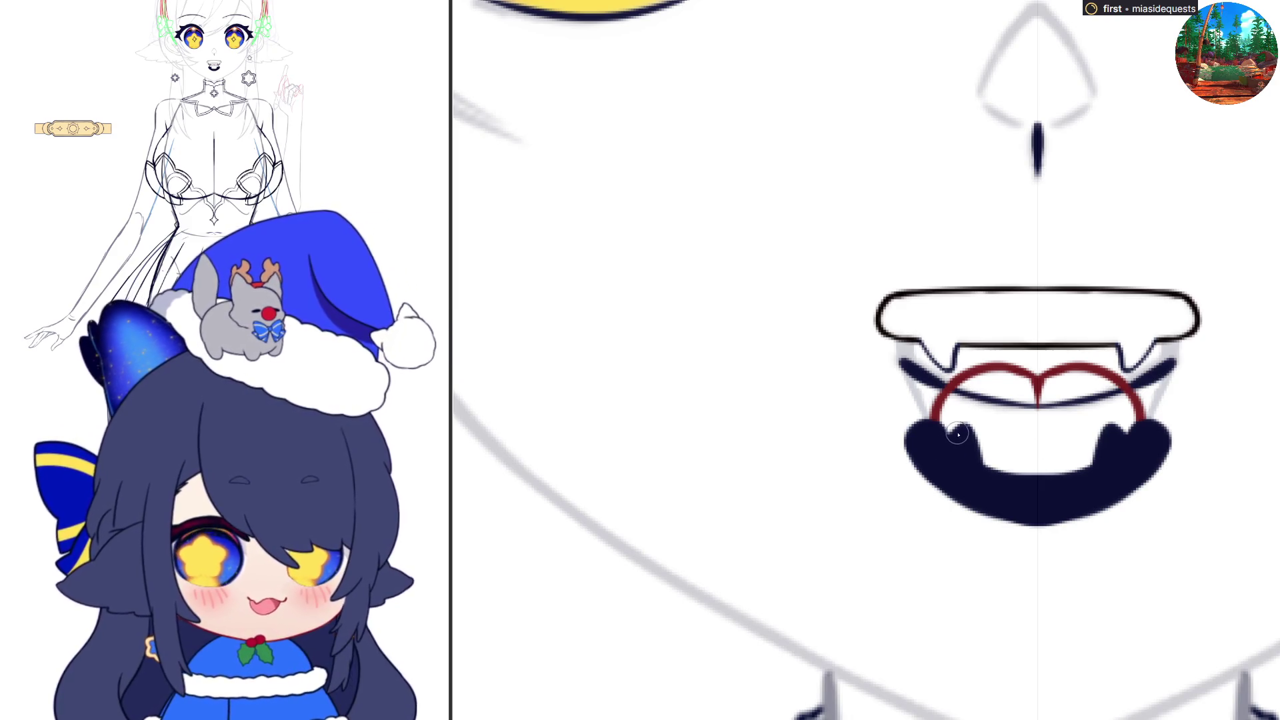
pyautogui.moveTo(959, 437)
pyautogui.mouseDown()
pyautogui.moveTo(937, 465)
pyautogui.moveTo(968, 475)
pyautogui.mouseUp()
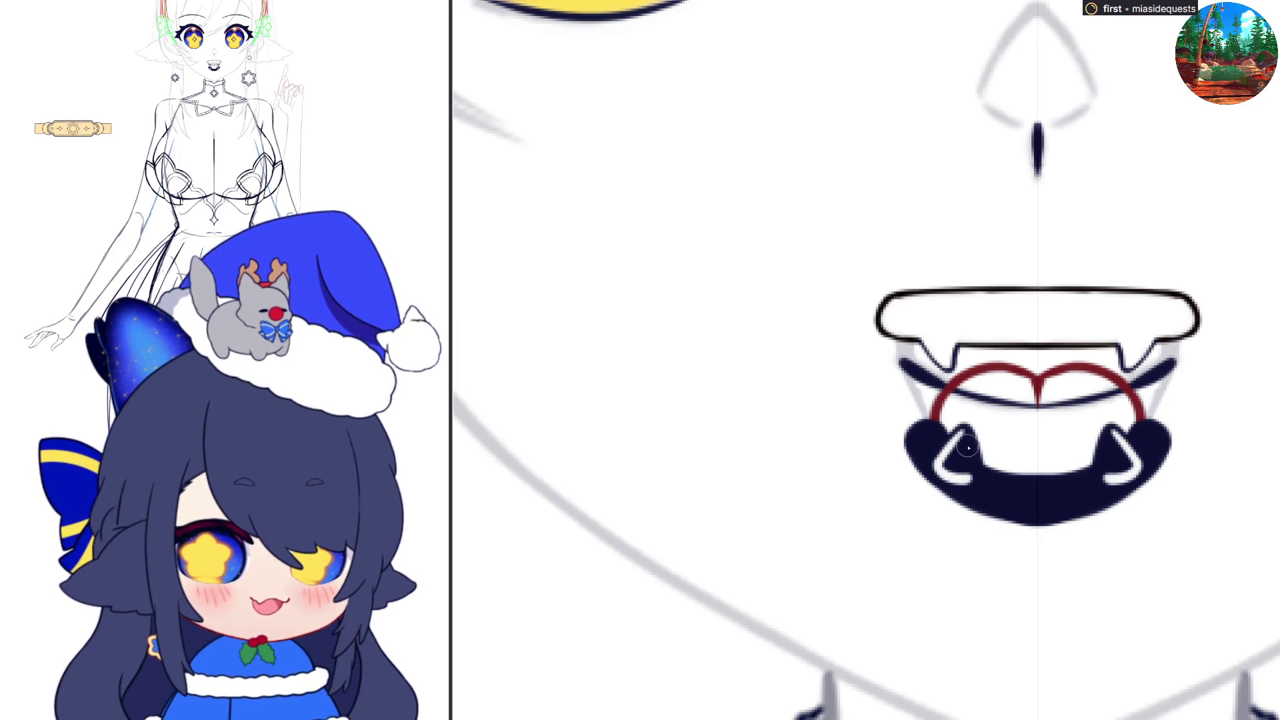
pyautogui.moveTo(964, 430)
pyautogui.mouseDown()
pyautogui.moveTo(970, 481)
pyautogui.moveTo(957, 470)
pyautogui.moveTo(960, 440)
pyautogui.mouseUp()
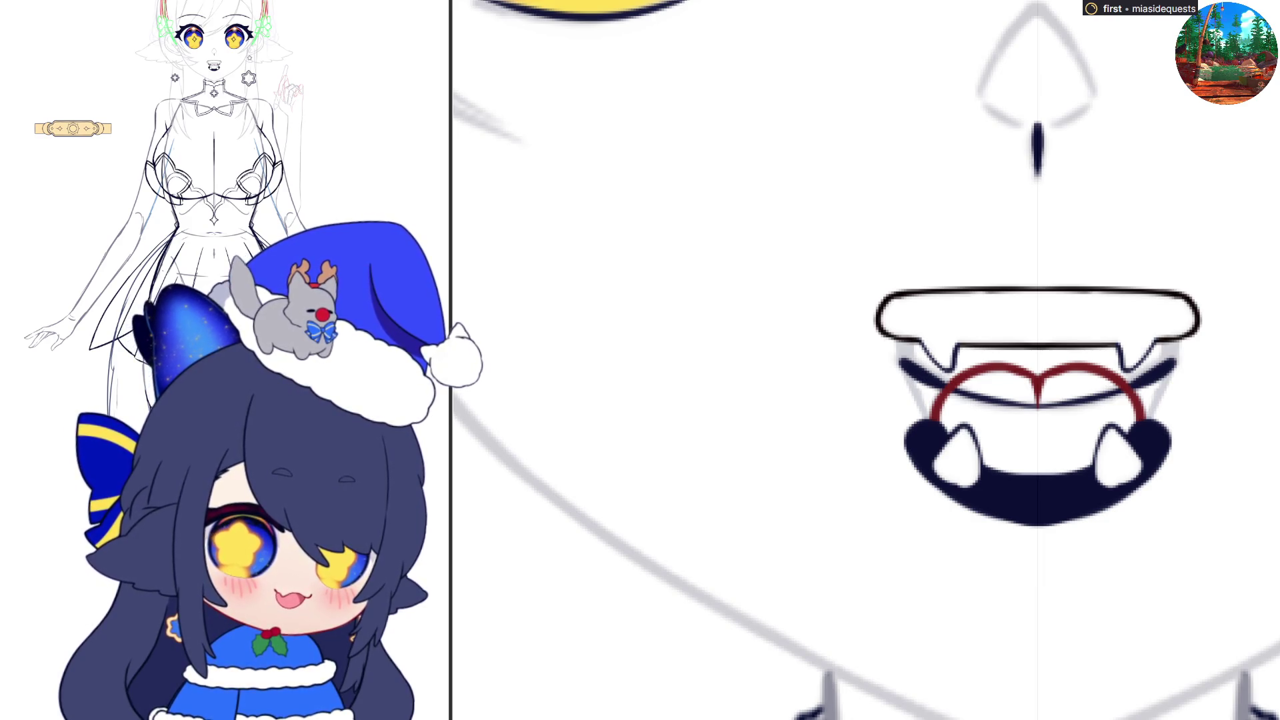
# - Refine the lower fangs in white and paint the mouth bottom white, leaving only navy outlines
pyautogui.moveTo(924, 430)
pyautogui.mouseDown()
pyautogui.moveTo(947, 445)
pyautogui.moveTo(923, 421)
pyautogui.moveTo(910, 440)
pyautogui.moveTo(924, 467)
pyautogui.moveTo(1023, 519)
pyautogui.mouseUp()
pyautogui.hotkey('ctrl', 'z')
pyautogui.hotkey('ctrl', 'shift', 'z')
pyautogui.hotkey('ctrl', 'z')
pyautogui.moveTo(932, 448)
pyautogui.mouseDown()
pyautogui.moveTo(923, 430)
pyautogui.moveTo(1040, 490)
pyautogui.mouseUp()
pyautogui.hotkey('ctrl', 'z')
pyautogui.moveTo(967, 467); pyautogui.dragTo(1050, 490)
pyautogui.hotkey('ctrl', 'z')
pyautogui.moveTo(960, 467)
pyautogui.mouseDown()
pyautogui.moveTo(1047, 490)
pyautogui.moveTo(989, 487)
pyautogui.mouseUp()
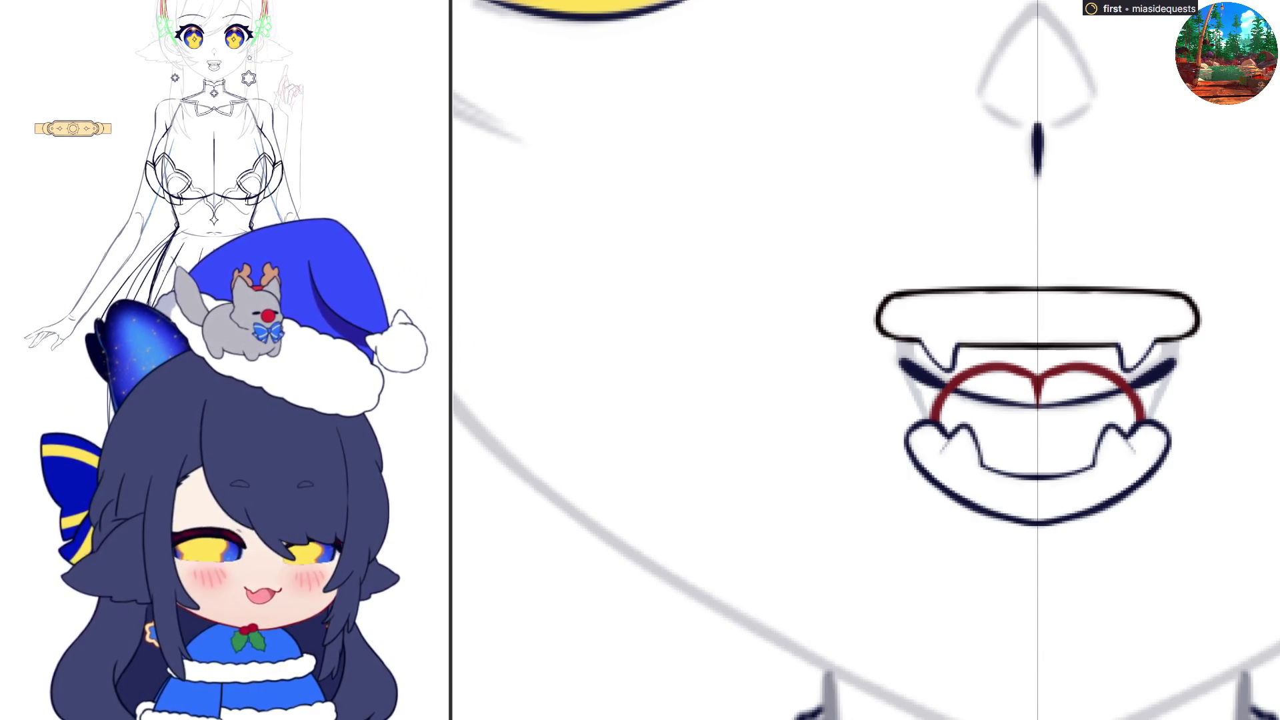
pyautogui.scroll(-5, 1026, 400)
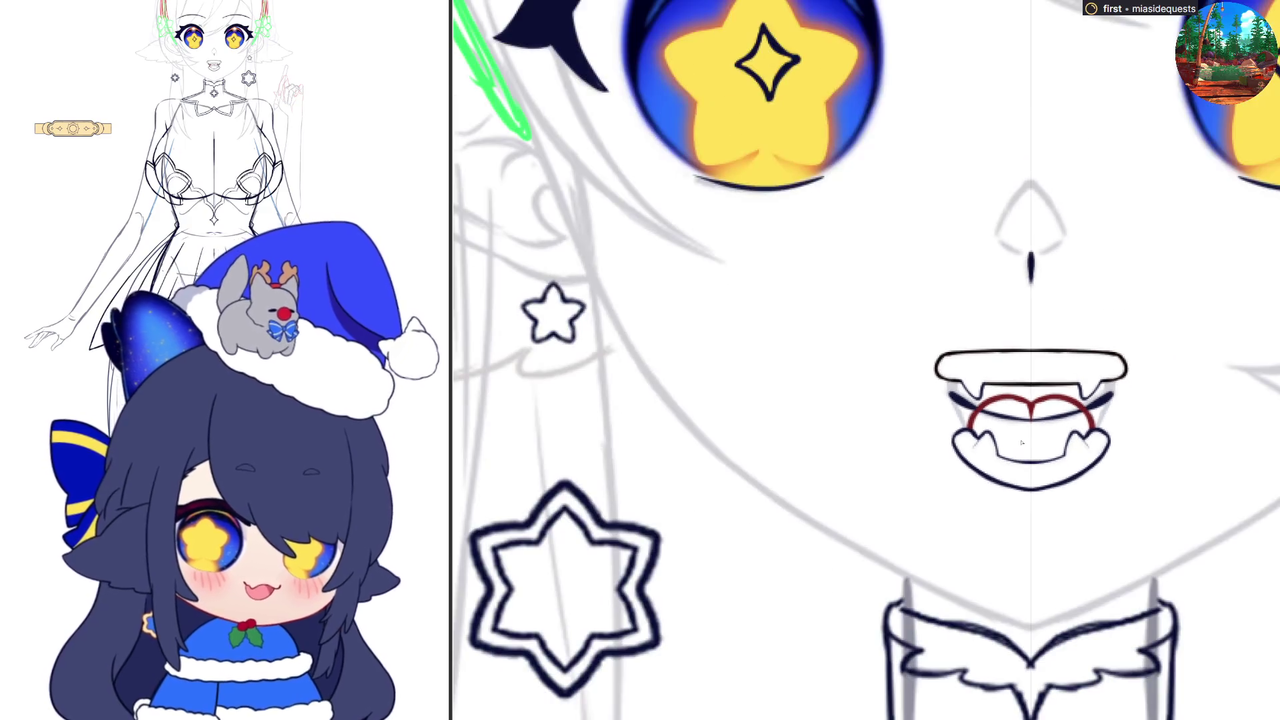
# - Hide the detailed mouth lineart, keeping the lower-lip line, and zoom out to the whole face
pyautogui.scroll(3, 1027, 400)
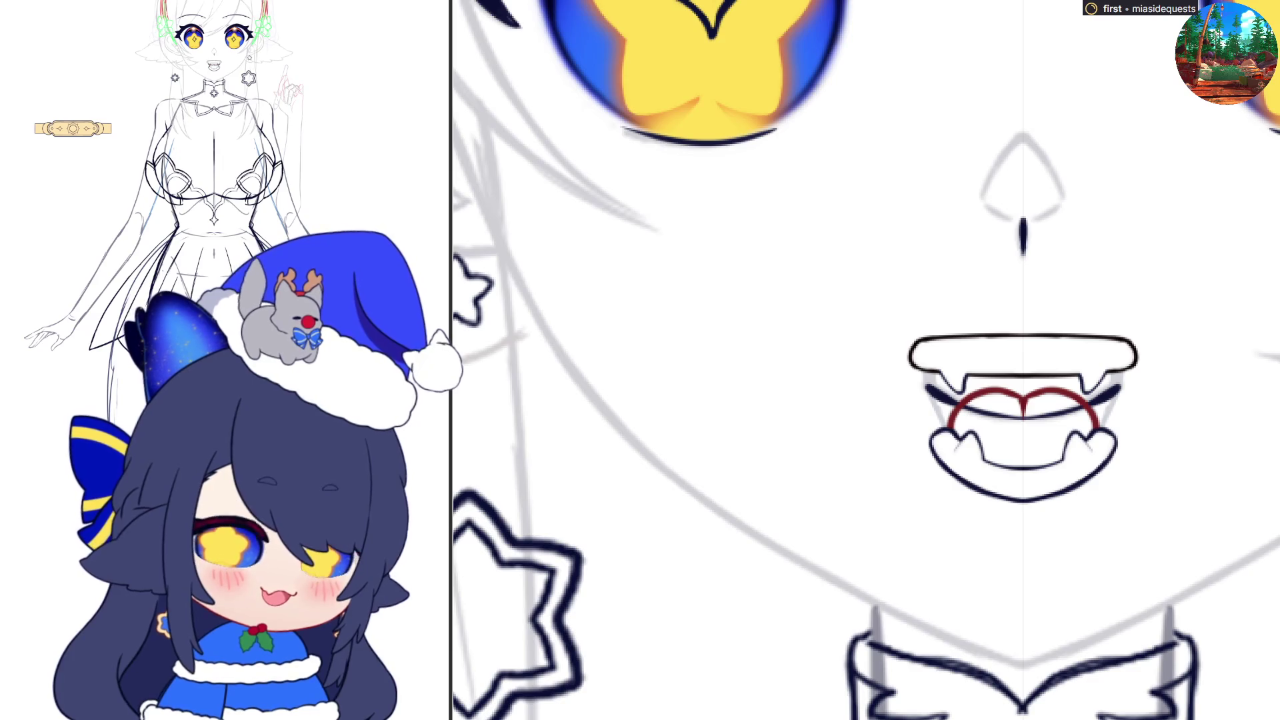
pyautogui.hotkey('ctrl', 'z')
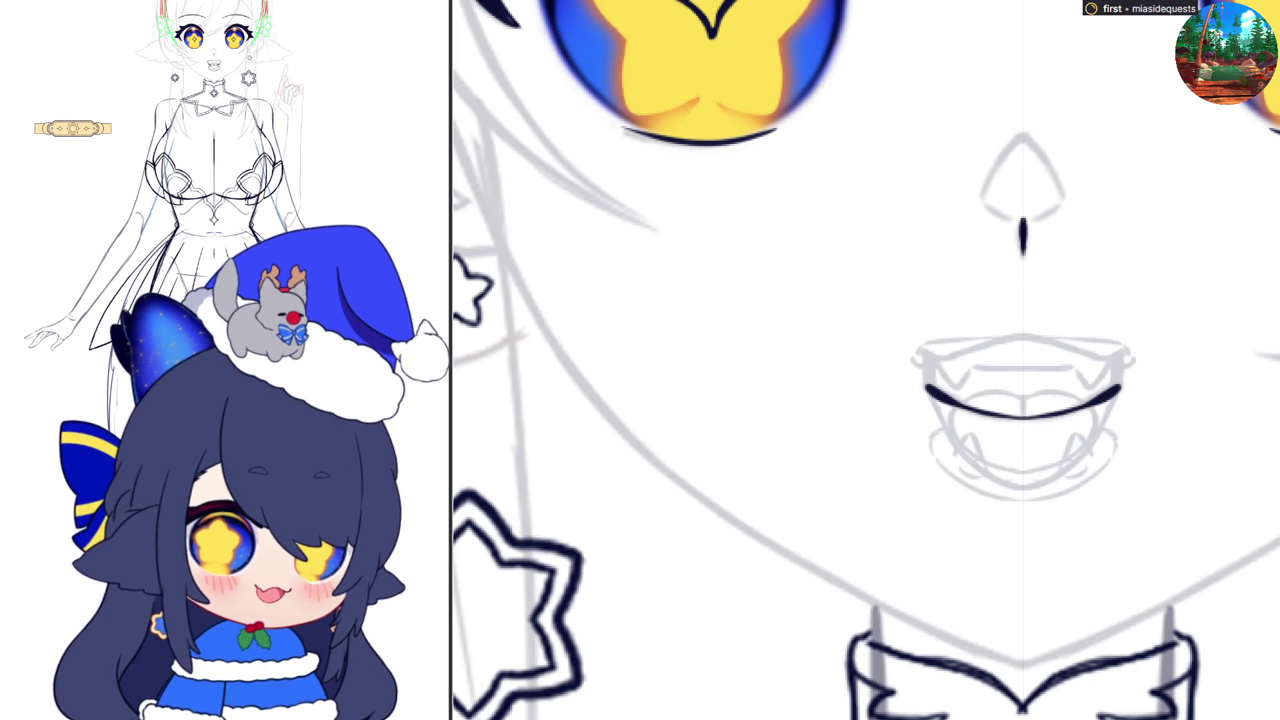
pyautogui.hotkey('ctrl', 'z')
pyautogui.hotkey('ctrl', 'shift', 'z')
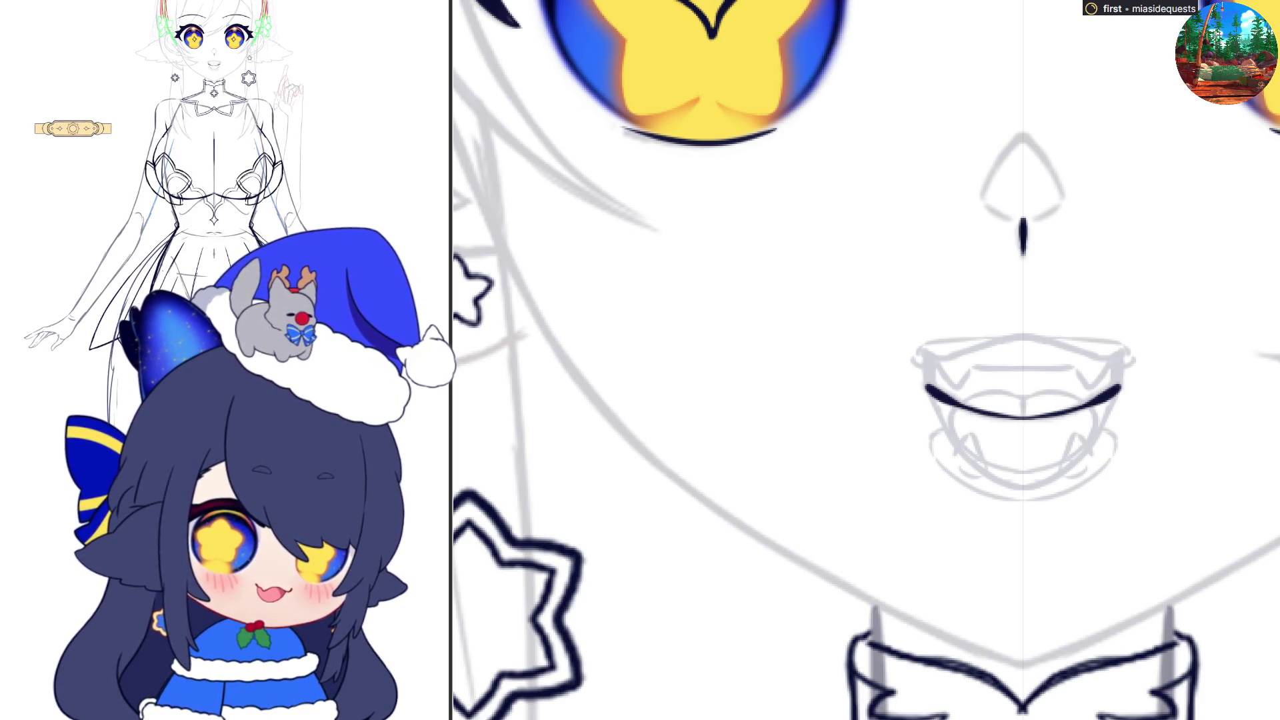
pyautogui.scroll(-5, 904, 522)
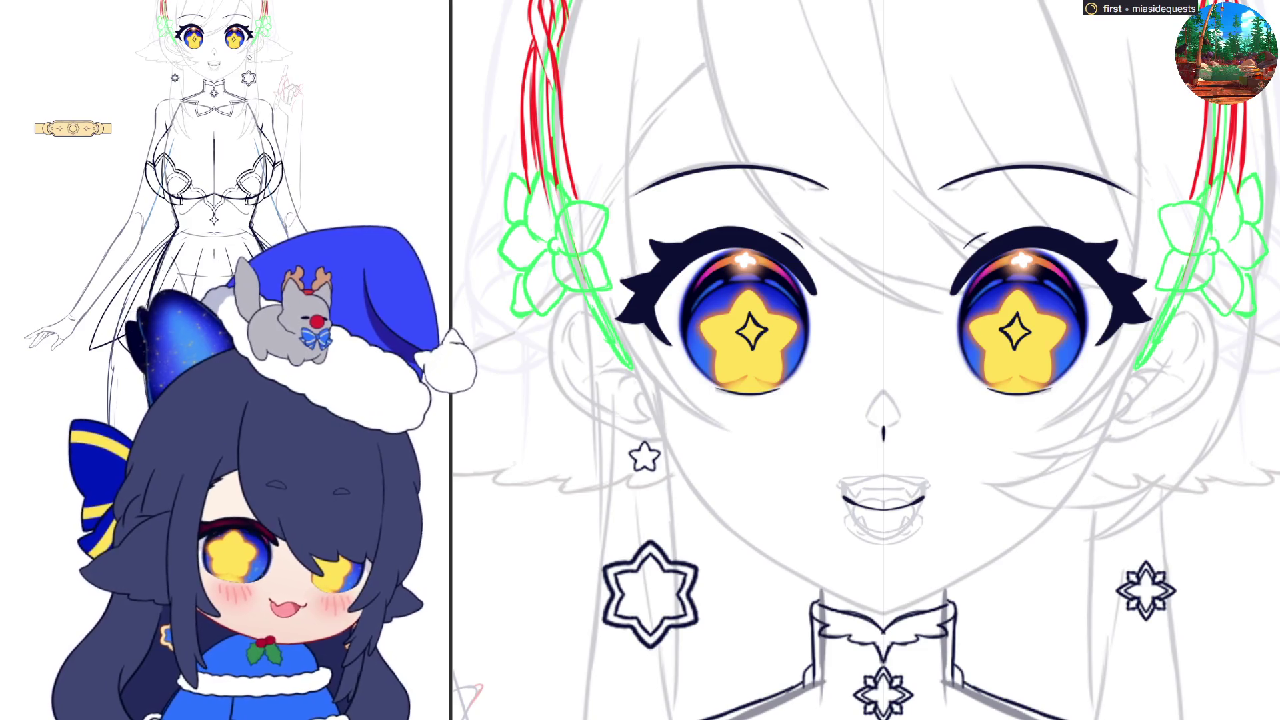
# - Draw a mirrored red mouth outline from the lower corners up to a closed top edge
pyautogui.scroll(3, 810, 507)
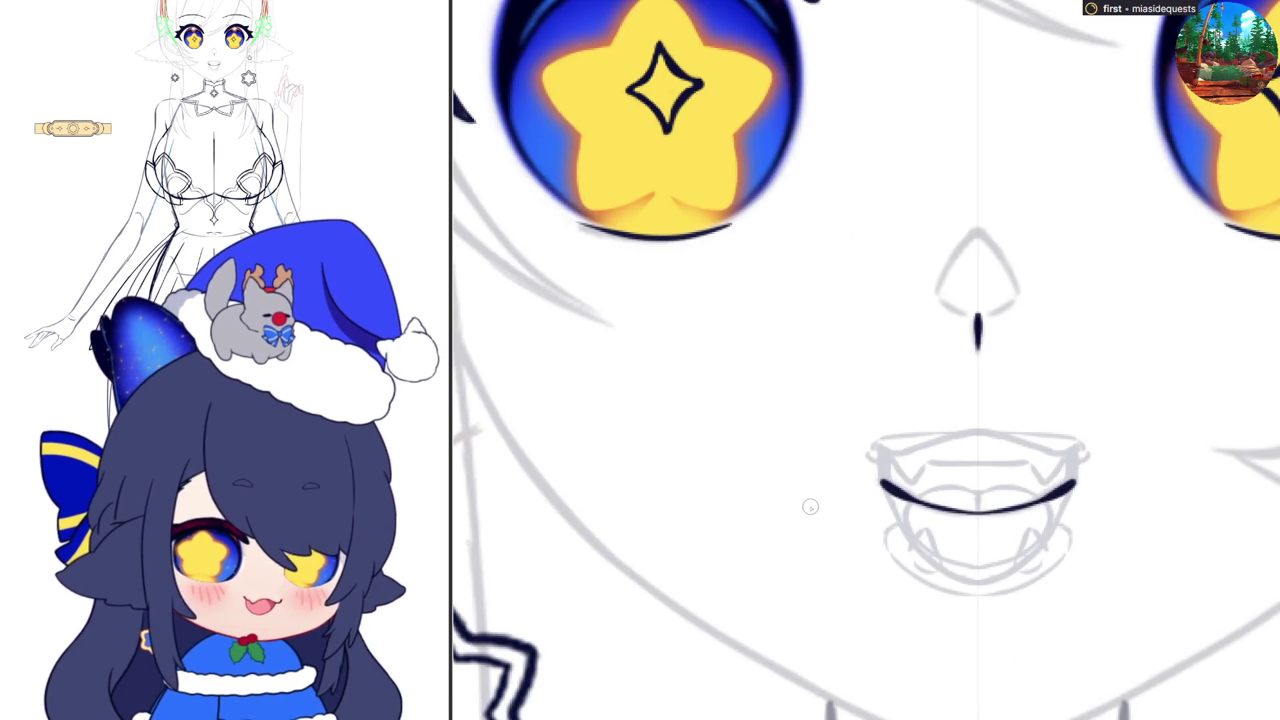
pyautogui.moveTo(877, 473); pyautogui.dragTo(897, 490)
pyautogui.moveTo(1078, 473); pyautogui.dragTo(1053, 490)
pyautogui.moveTo(875, 472)
pyautogui.mouseDown()
pyautogui.moveTo(960, 511)
pyautogui.moveTo(1018, 508)
pyautogui.moveTo(880, 479)
pyautogui.moveTo(865, 456)
pyautogui.mouseUp()
pyautogui.moveTo(1080, 480); pyautogui.dragTo(1083, 463)
pyautogui.moveTo(872, 477)
pyautogui.mouseDown()
pyautogui.moveTo(864, 453)
pyautogui.moveTo(911, 433)
pyautogui.mouseUp()
pyautogui.moveTo(1083, 470); pyautogui.dragTo(1048, 433)
pyautogui.moveTo(908, 433); pyautogui.dragTo(959, 428)
pyautogui.moveTo(1048, 434)
pyautogui.mouseDown()
pyautogui.moveTo(952, 429)
pyautogui.moveTo(1009, 432)
pyautogui.mouseUp()
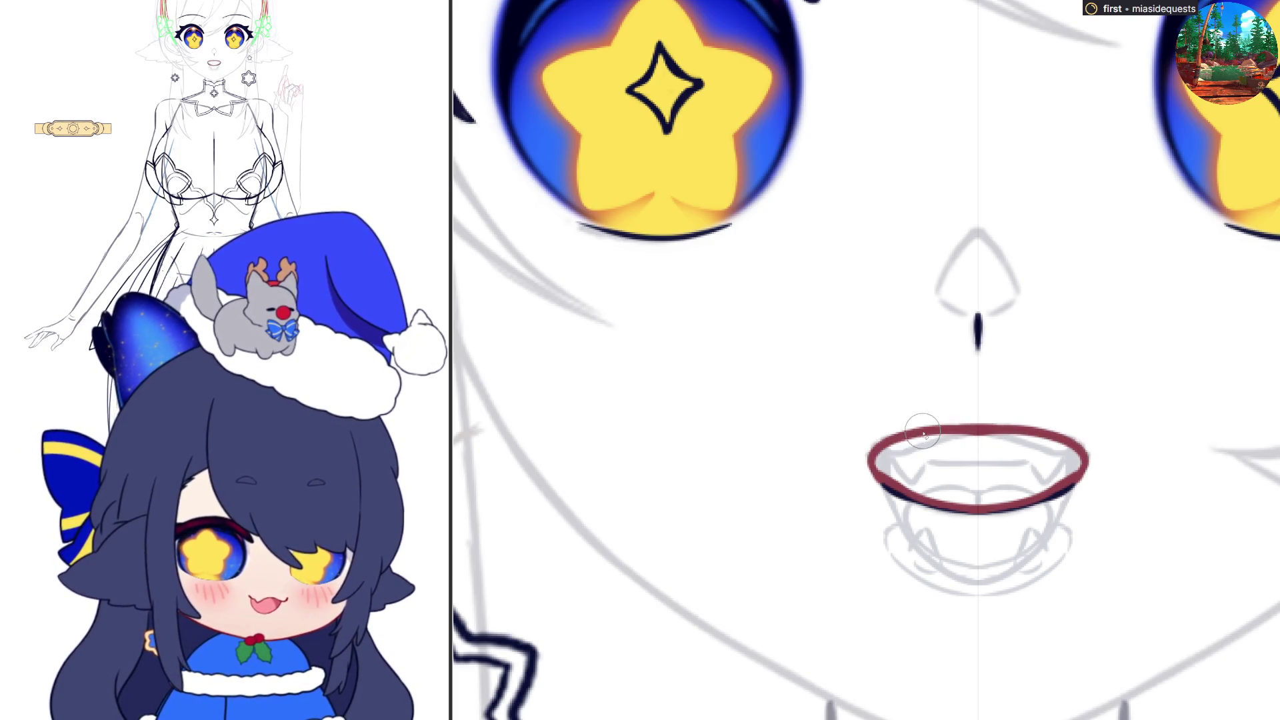
# - Add a red upper-lip line and purple band along the top, then fill the mouth solid red
pyautogui.moveTo(891, 449)
pyautogui.mouseDown()
pyautogui.moveTo(1000, 455)
pyautogui.moveTo(954, 440)
pyautogui.mouseUp()
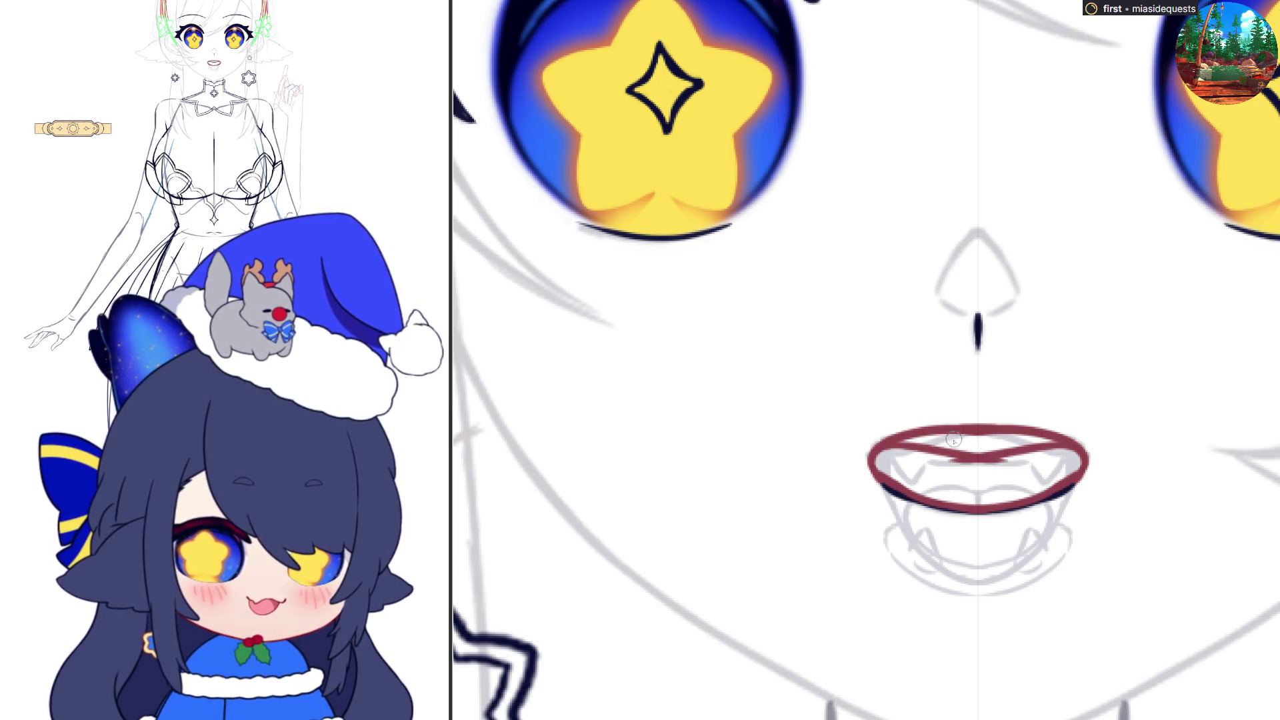
pyautogui.moveTo(865, 434); pyautogui.dragTo(1093, 435)
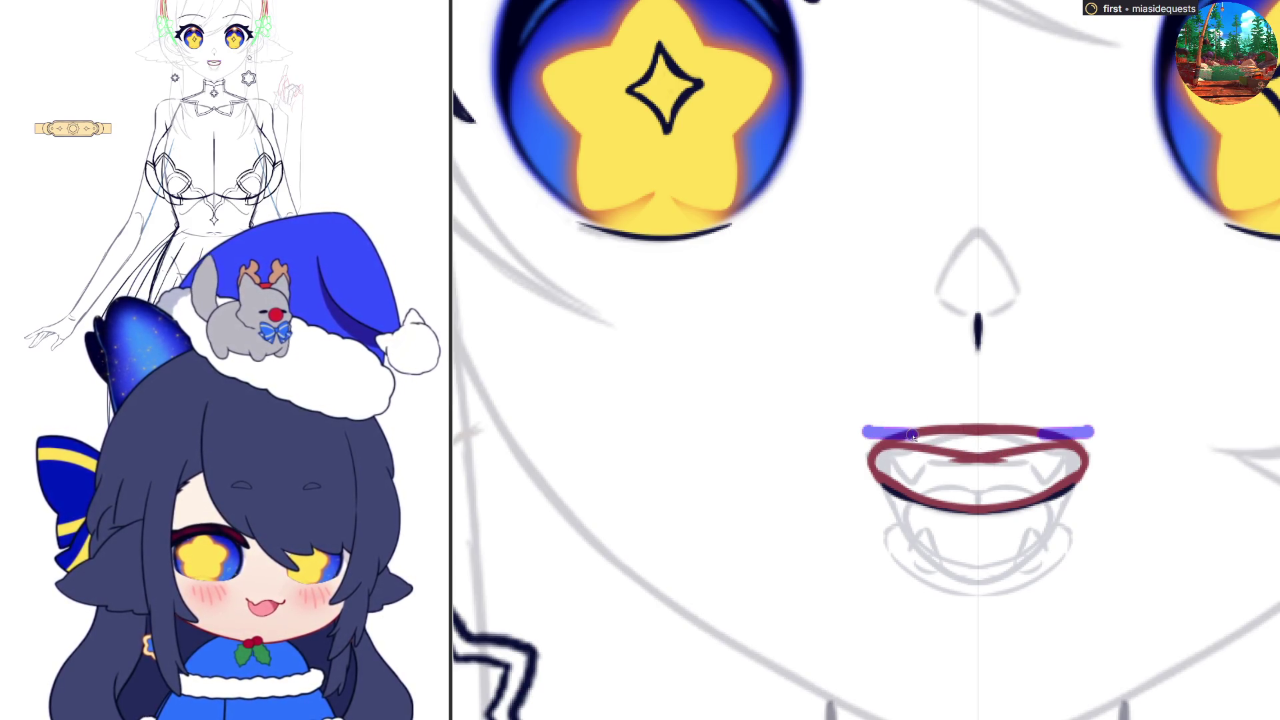
pyautogui.moveTo(890, 439)
pyautogui.mouseDown()
pyautogui.moveTo(1000, 427)
pyautogui.moveTo(953, 437)
pyautogui.moveTo(1099, 443)
pyautogui.moveTo(1060, 445)
pyautogui.moveTo(1085, 453)
pyautogui.moveTo(1060, 466)
pyautogui.mouseUp()
pyautogui.click(976, 474)
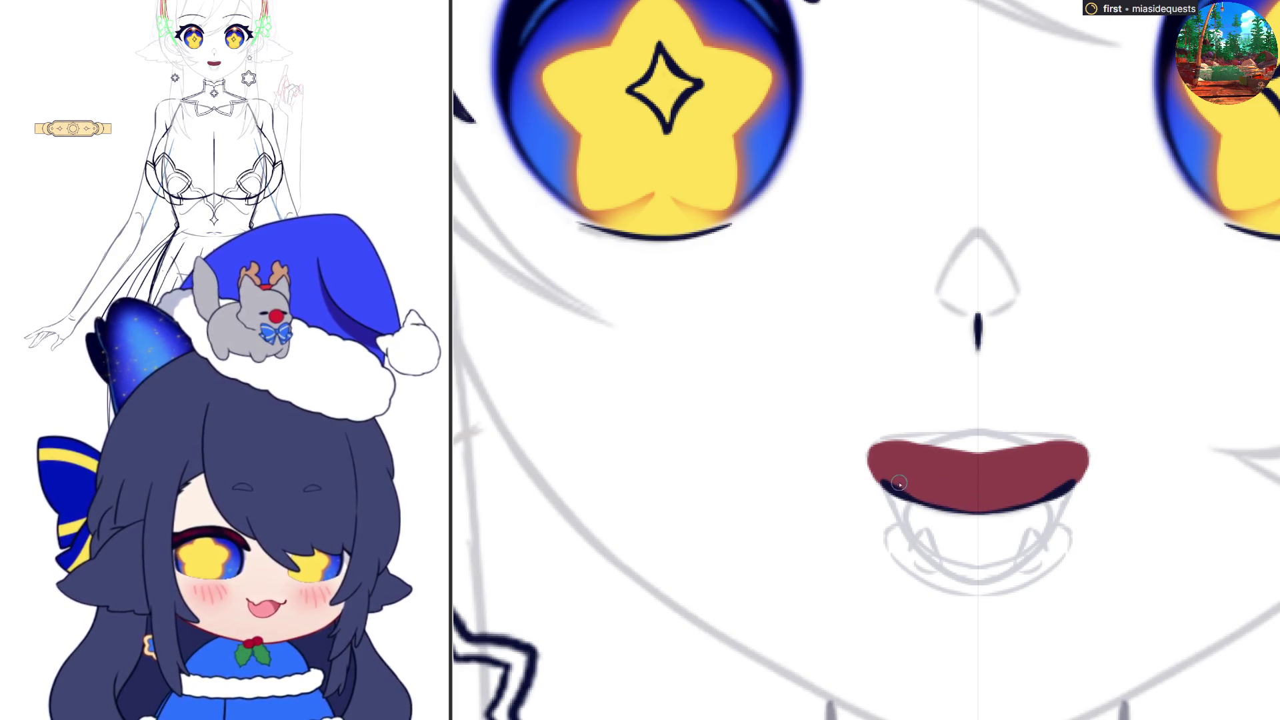
# - Stroke the lower mouth outline in dark navy and fill the lower interior dark navy
pyautogui.moveTo(881, 484); pyautogui.dragTo(981, 518)
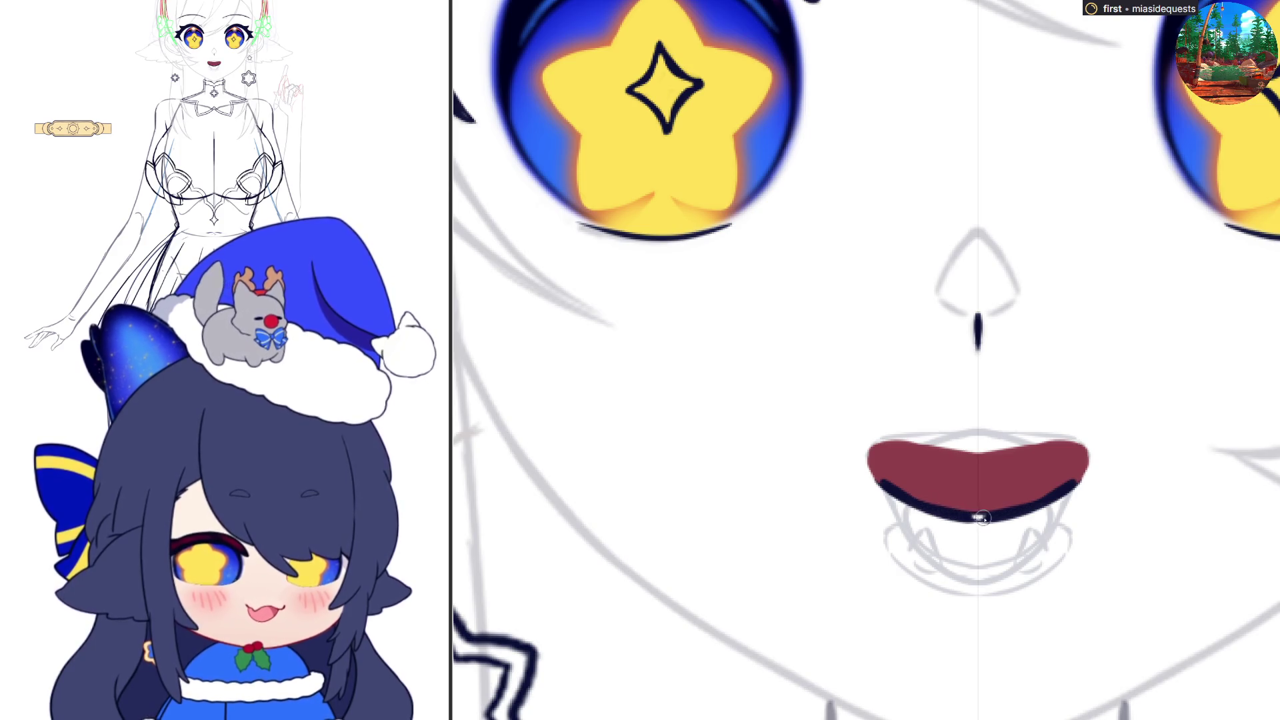
pyautogui.moveTo(876, 481)
pyautogui.mouseDown()
pyautogui.moveTo(892, 522)
pyautogui.moveTo(946, 576)
pyautogui.moveTo(980, 588)
pyautogui.mouseUp()
pyautogui.click(1040, 525)
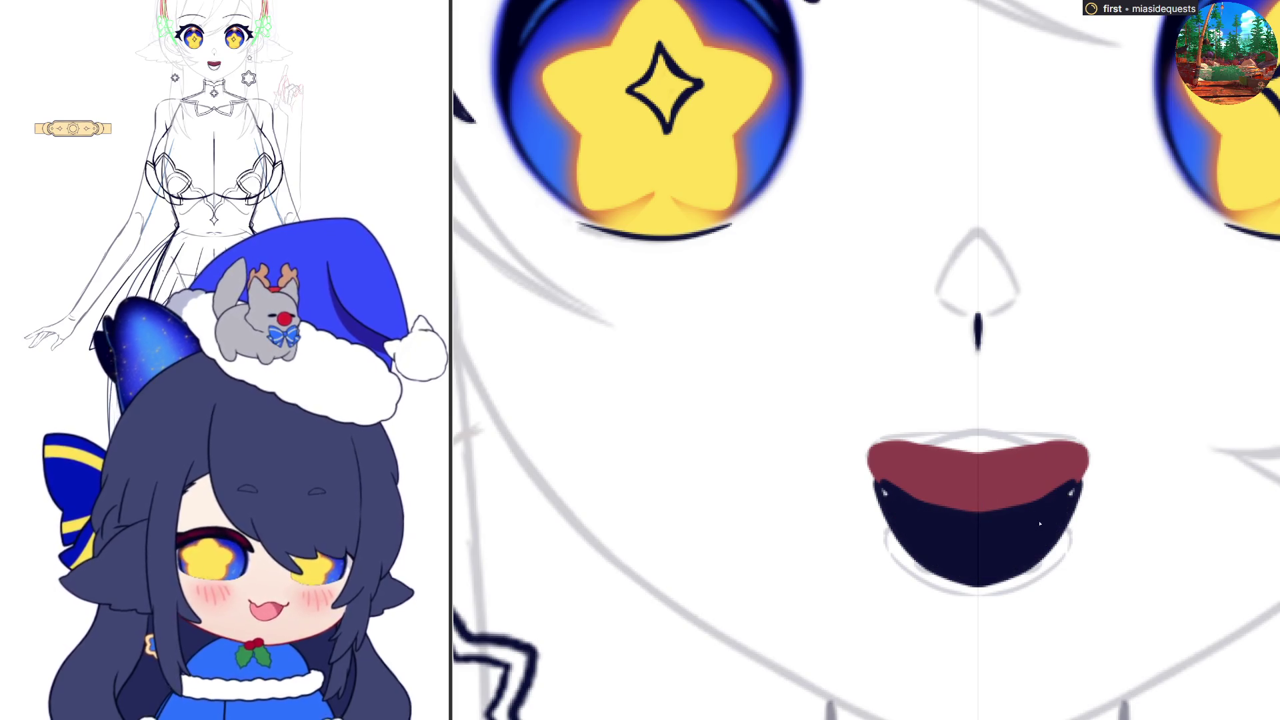
pyautogui.moveTo(1074, 491)
pyautogui.mouseDown()
pyautogui.moveTo(1048, 554)
pyautogui.moveTo(1017, 584)
pyautogui.moveTo(963, 590)
pyautogui.moveTo(1005, 584)
pyautogui.mouseUp()
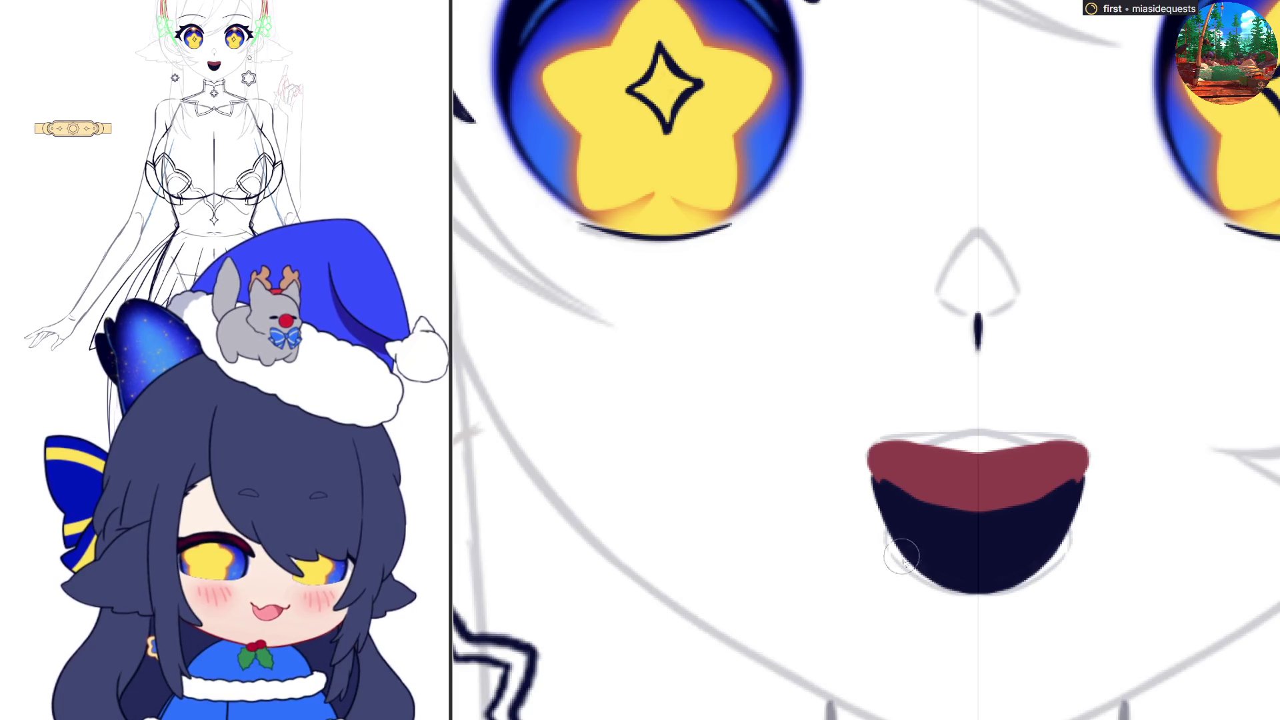
# - Try a lighter edge and a purple rim along the mouth bottom, undoing each attempt
pyautogui.moveTo(877, 530); pyautogui.dragTo(990, 608)
pyautogui.hotkey('ctrl', 'z')
pyautogui.moveTo(877, 524)
pyautogui.mouseDown()
pyautogui.moveTo(933, 580)
pyautogui.moveTo(987, 604)
pyautogui.mouseUp()
pyautogui.hotkey('ctrl', 'z')
pyautogui.moveTo(875, 523)
pyautogui.mouseDown()
pyautogui.moveTo(923, 576)
pyautogui.moveTo(960, 594)
pyautogui.mouseUp()
pyautogui.hotkey('ctrl', 'z')
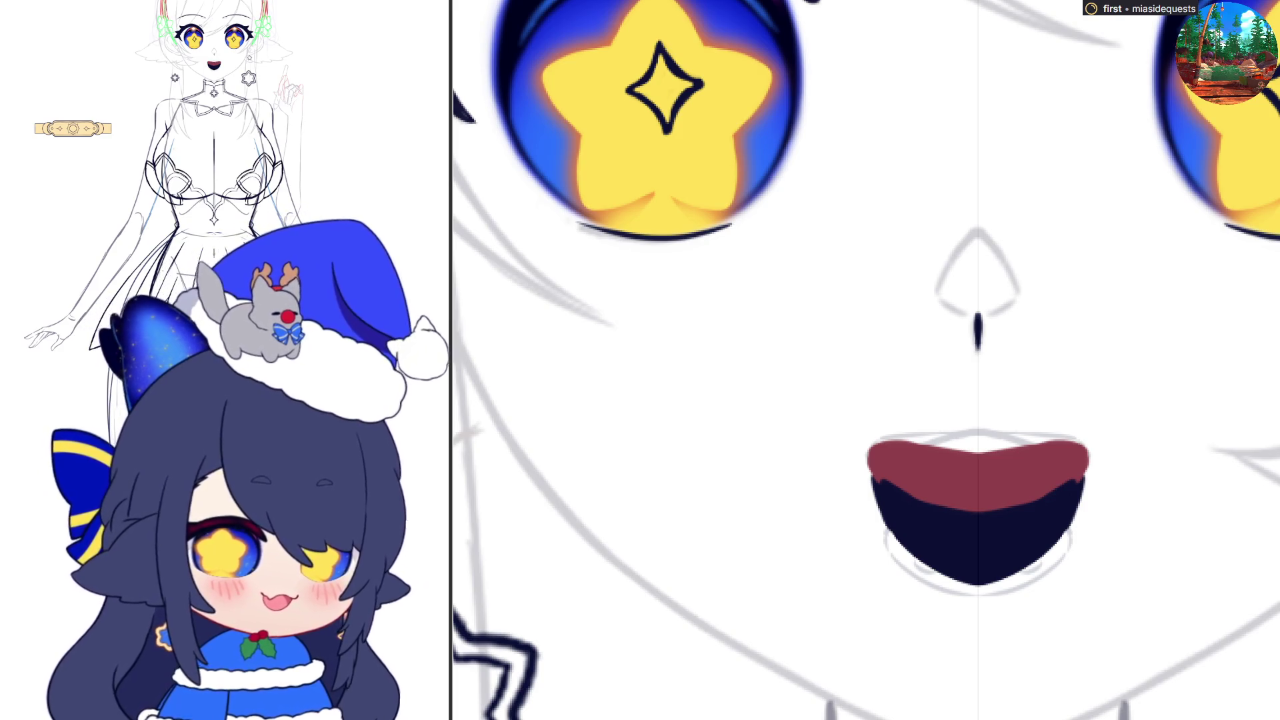
pyautogui.hotkey('ctrl', 'z')
# - Undo the navy, red and skin-tone mouth fills, leaving only the dark smile line, then zoom out
pyautogui.hotkey('ctrl', 'z')
pyautogui.hotkey('ctrl', 'y')
pyautogui.hotkey('ctrl', 'z')
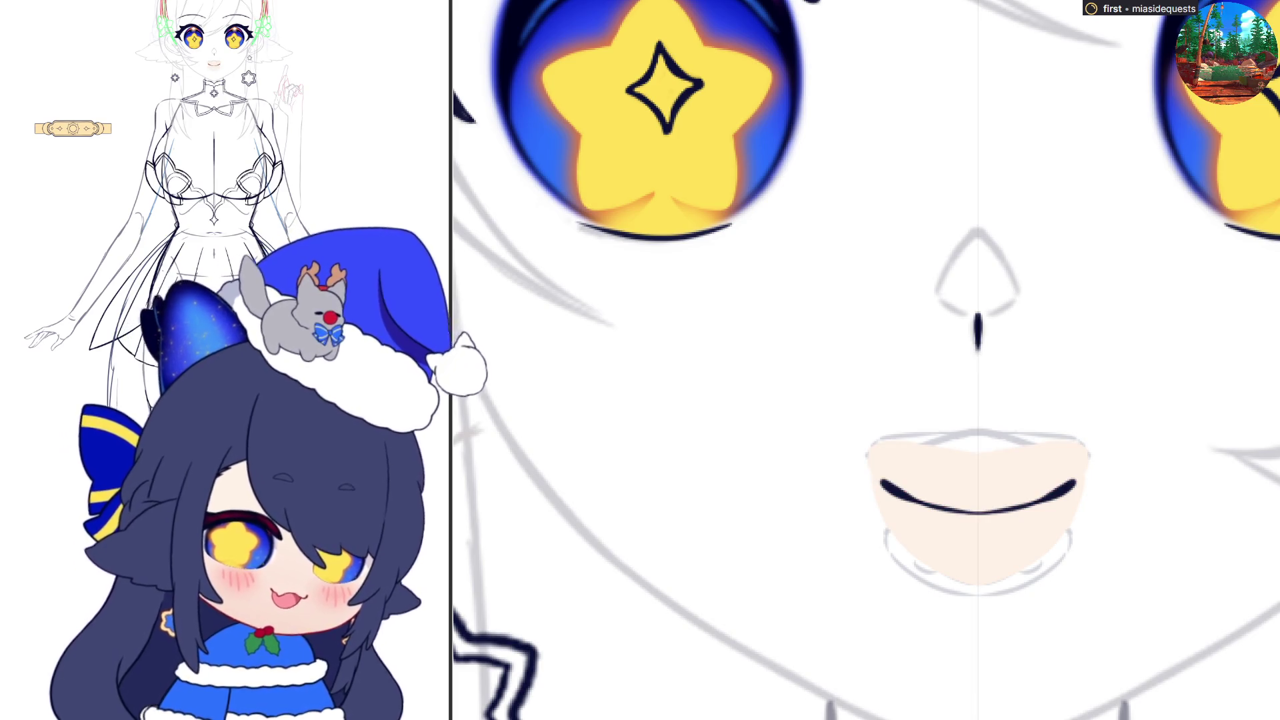
pyautogui.hotkey('ctrl', 'z')
pyautogui.hotkey('ctrl', 'z')
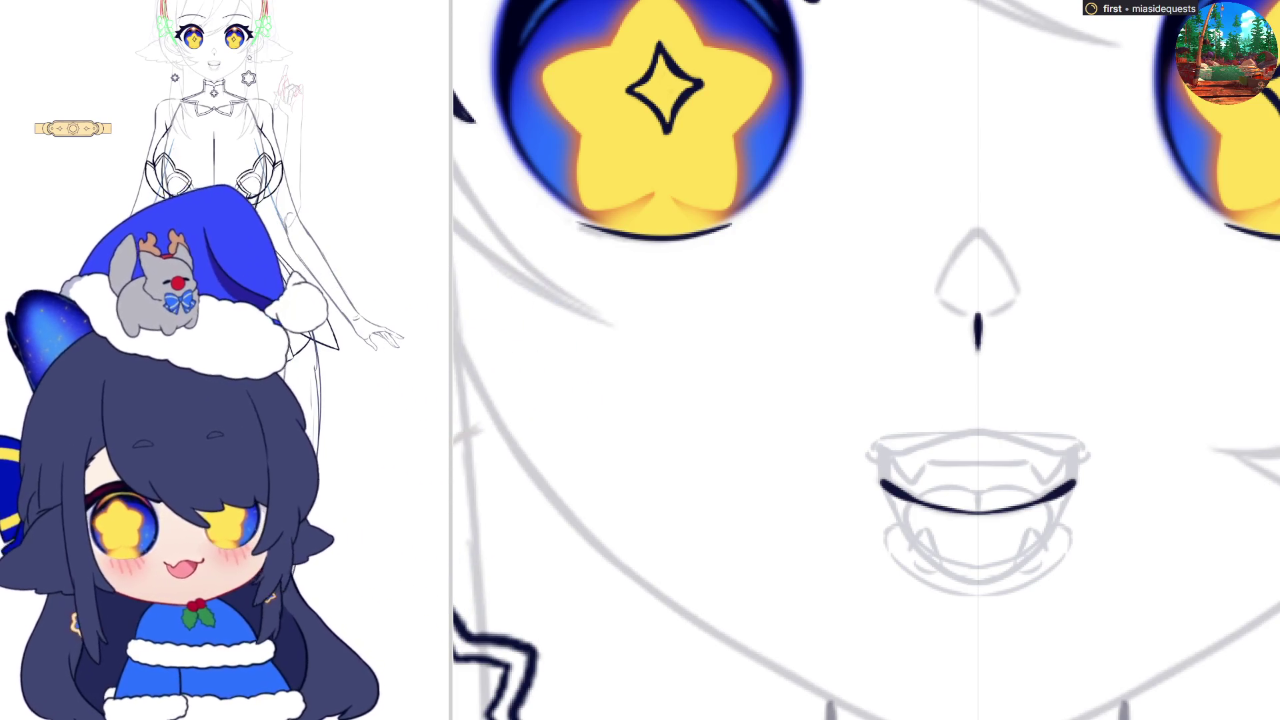
pyautogui.scroll(-5, 978, 433)
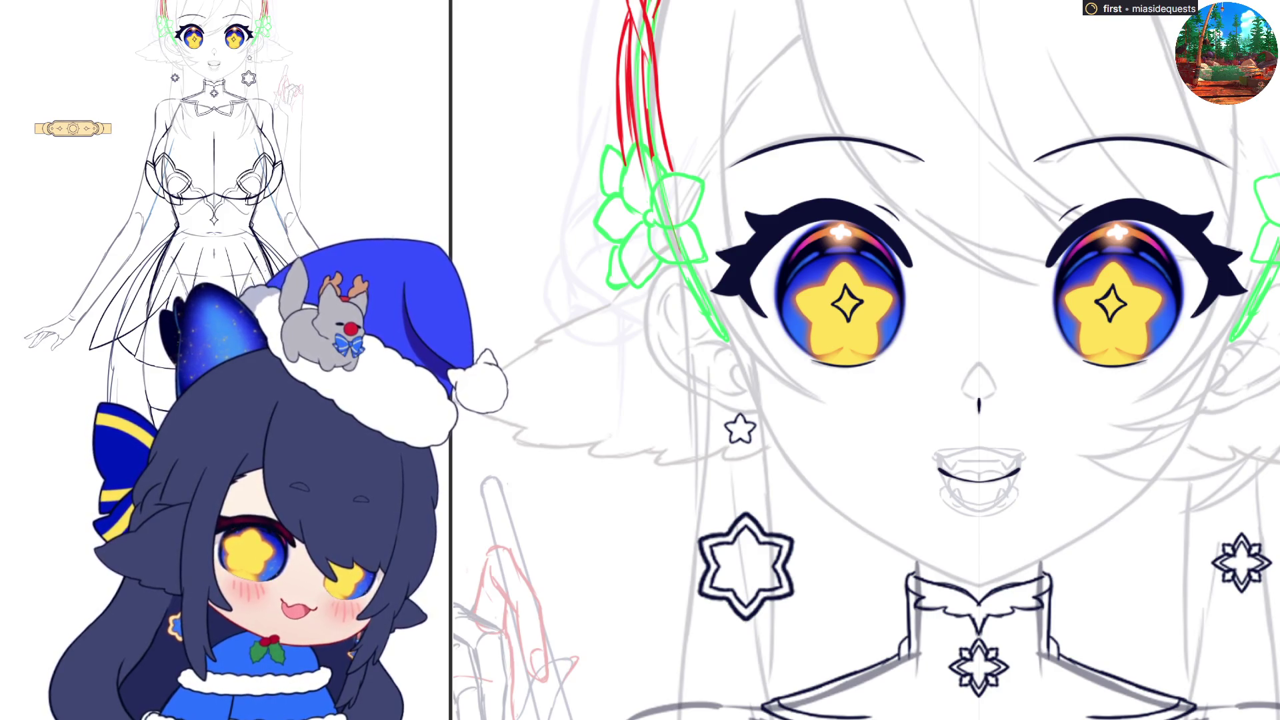
# - Hide the grey mouth sketch and draw trial mirrored dark-red cheek lines below the eyes
pyautogui.hotkey('ctrl', 'z')
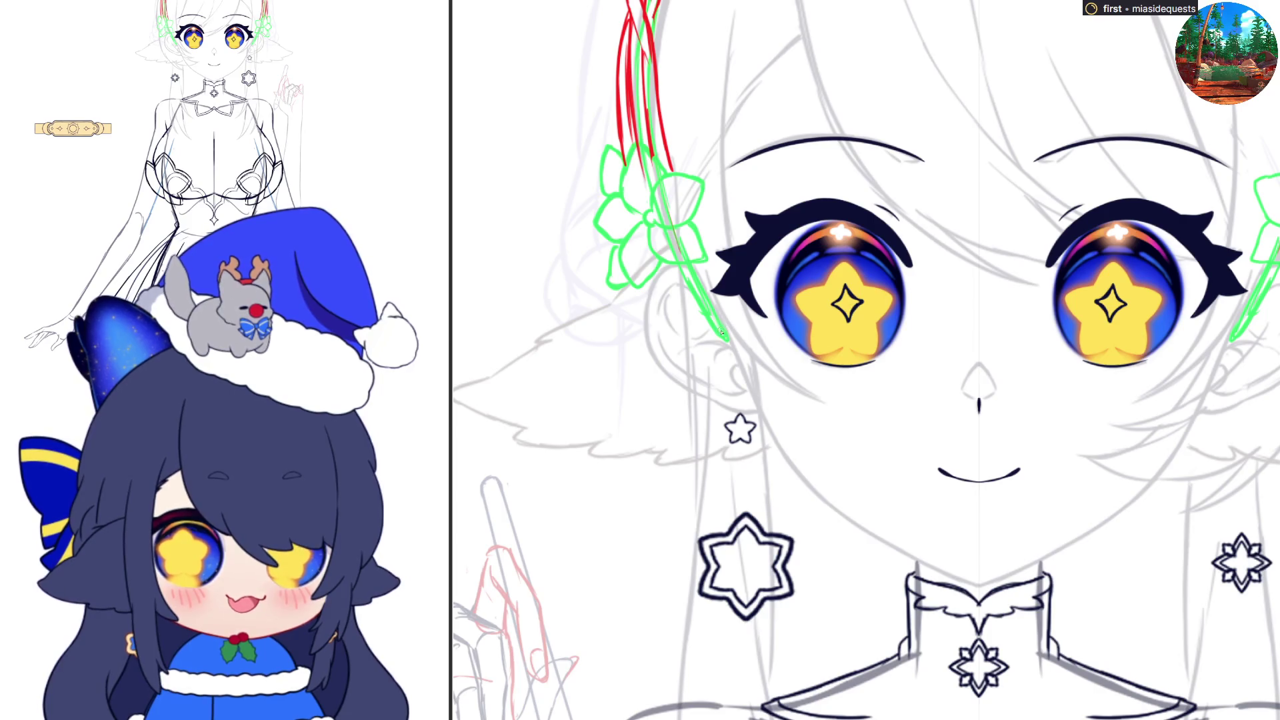
pyautogui.moveTo(712, 300); pyautogui.dragTo(798, 469)
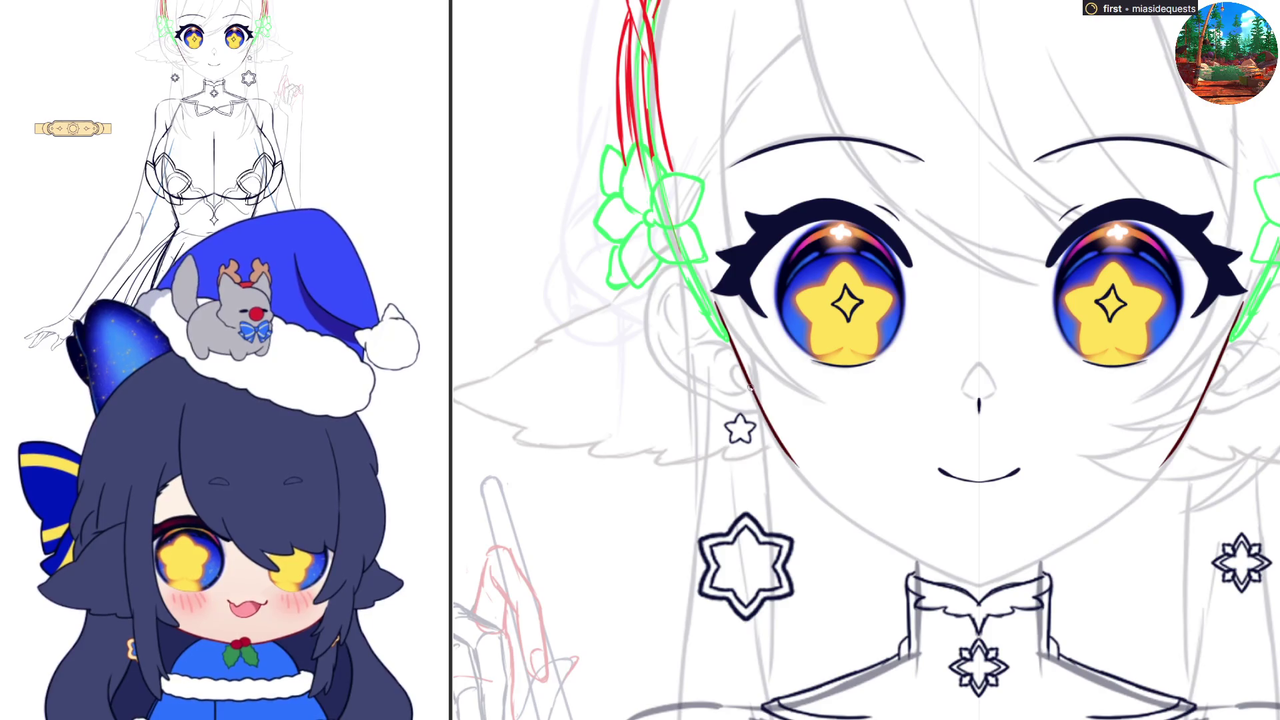
pyautogui.hotkey('ctrl', 'z')
pyautogui.moveTo(749, 386); pyautogui.dragTo(800, 472)
pyautogui.hotkey('ctrl', 'z')
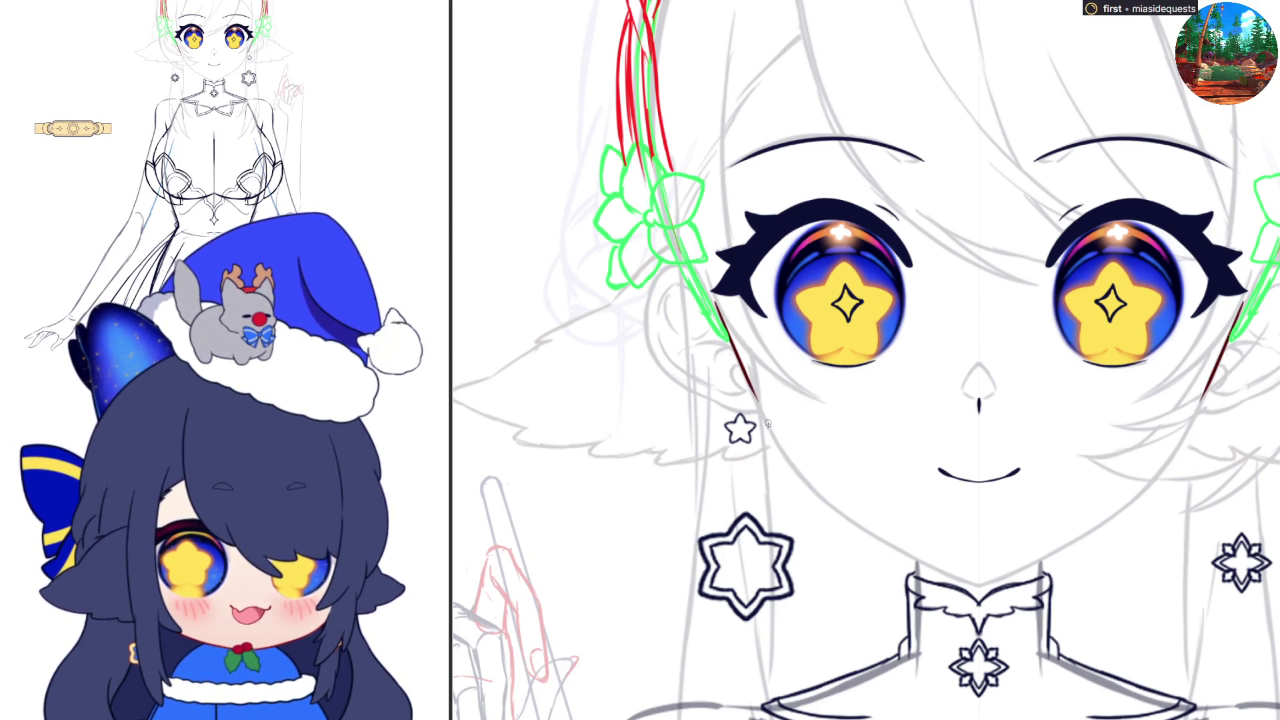
pyautogui.moveTo(752, 390); pyautogui.dragTo(808, 482)
pyautogui.moveTo(761, 415); pyautogui.dragTo(834, 510)
pyautogui.hotkey('ctrl', 'z')
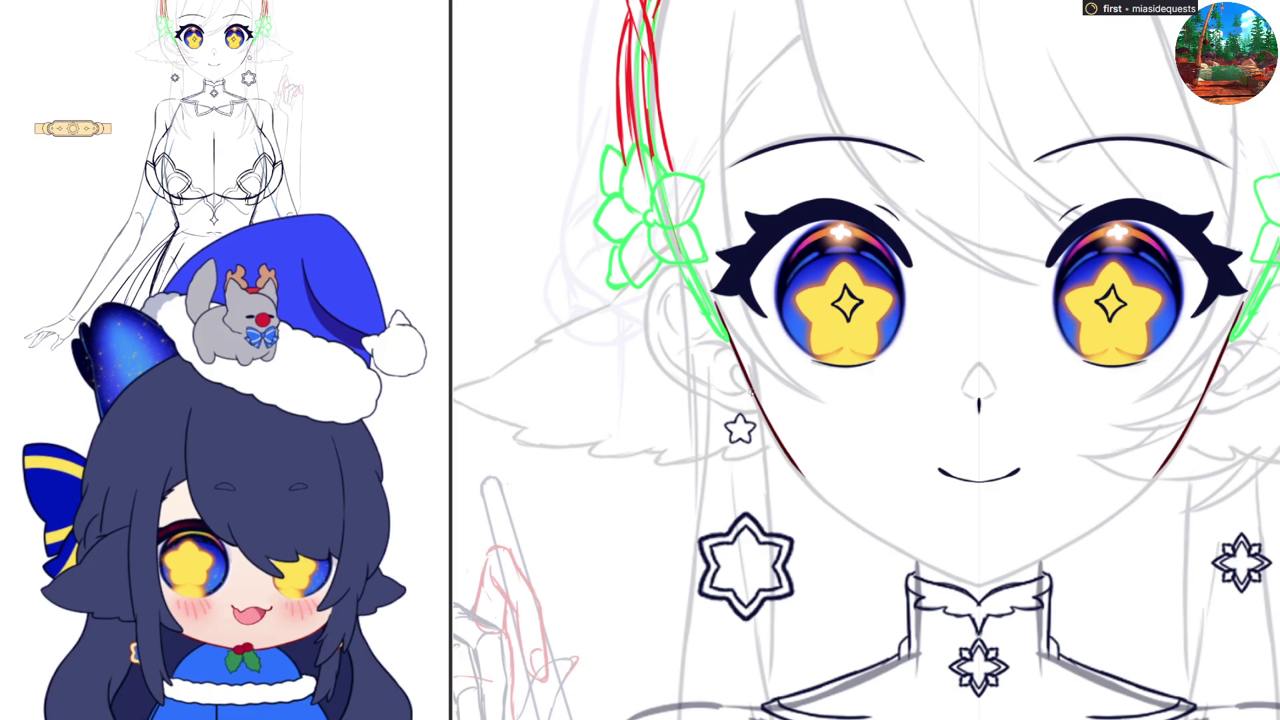
# - Lengthen the mirrored cheek lines down toward the jaw, redrawing until the length fits
pyautogui.moveTo(746, 379); pyautogui.dragTo(820, 494)
pyautogui.moveTo(780, 446); pyautogui.dragTo(834, 506)
pyautogui.hotkey('ctrl', 'z')
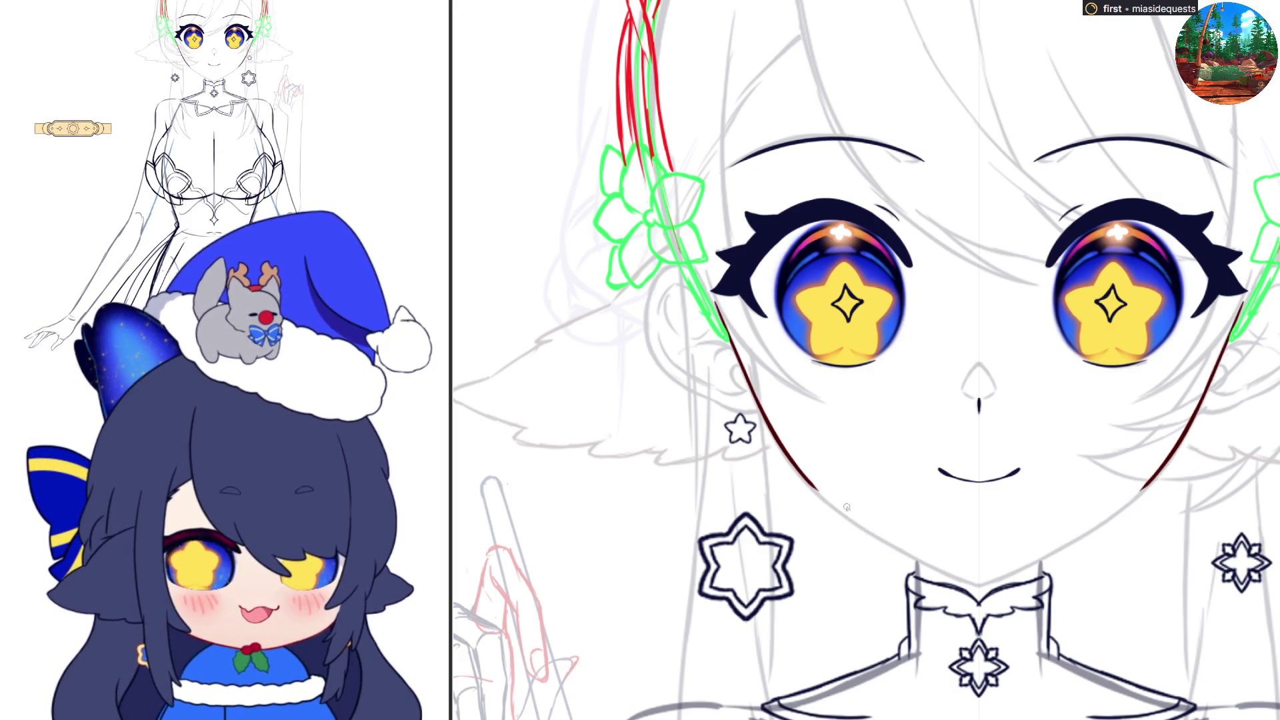
pyautogui.moveTo(793, 468); pyautogui.dragTo(847, 518)
pyautogui.hotkey('ctrl', 'z')
pyautogui.moveTo(797, 472); pyautogui.dragTo(844, 516)
pyautogui.hotkey('ctrl', 'z')
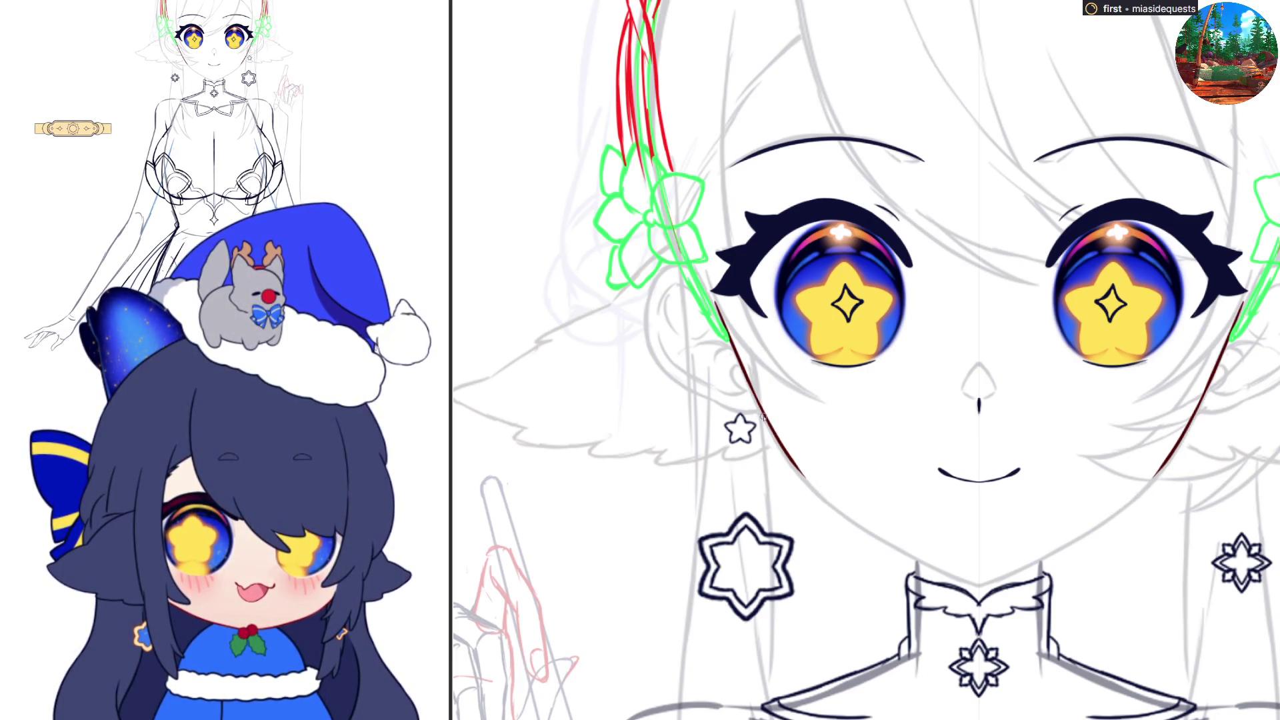
pyautogui.moveTo(747, 380)
pyautogui.mouseDown()
pyautogui.moveTo(782, 448)
pyautogui.moveTo(841, 512)
pyautogui.mouseUp()
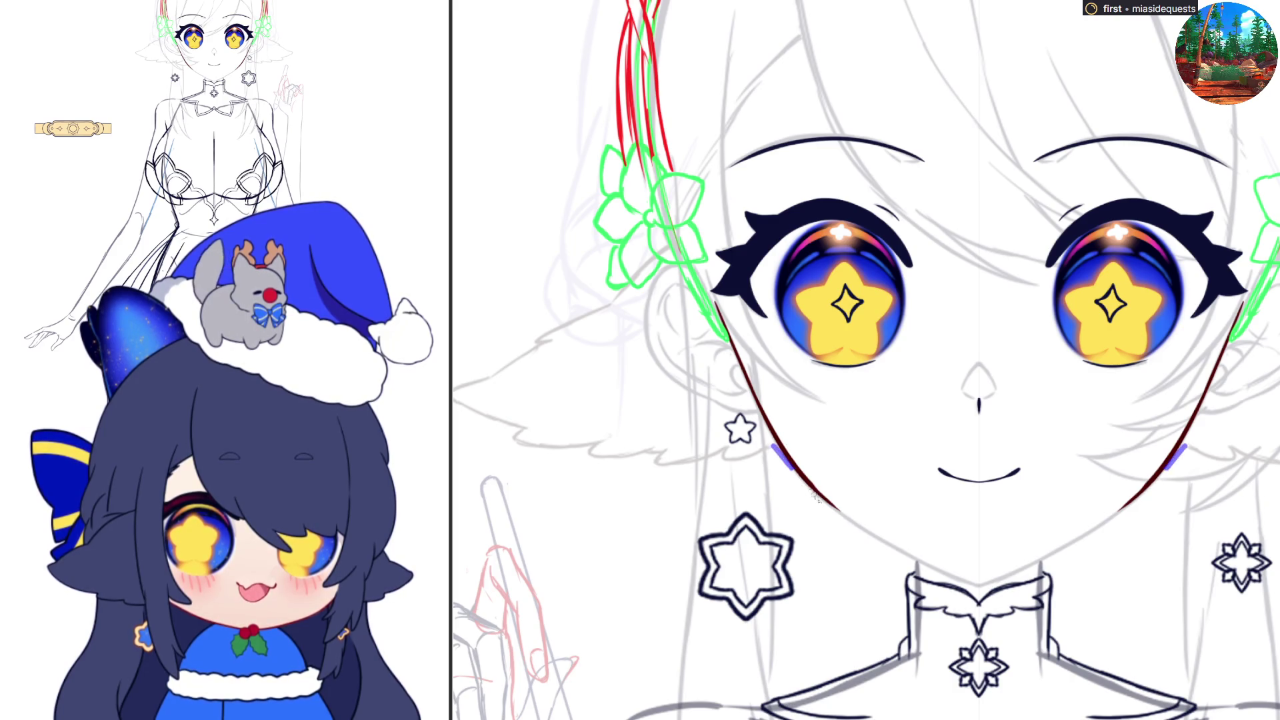
# - Bring both mirrored cheek lines down to meet in a pointed chin
pyautogui.moveTo(780, 452); pyautogui.dragTo(853, 527)
pyautogui.hotkey('ctrl', 'z')
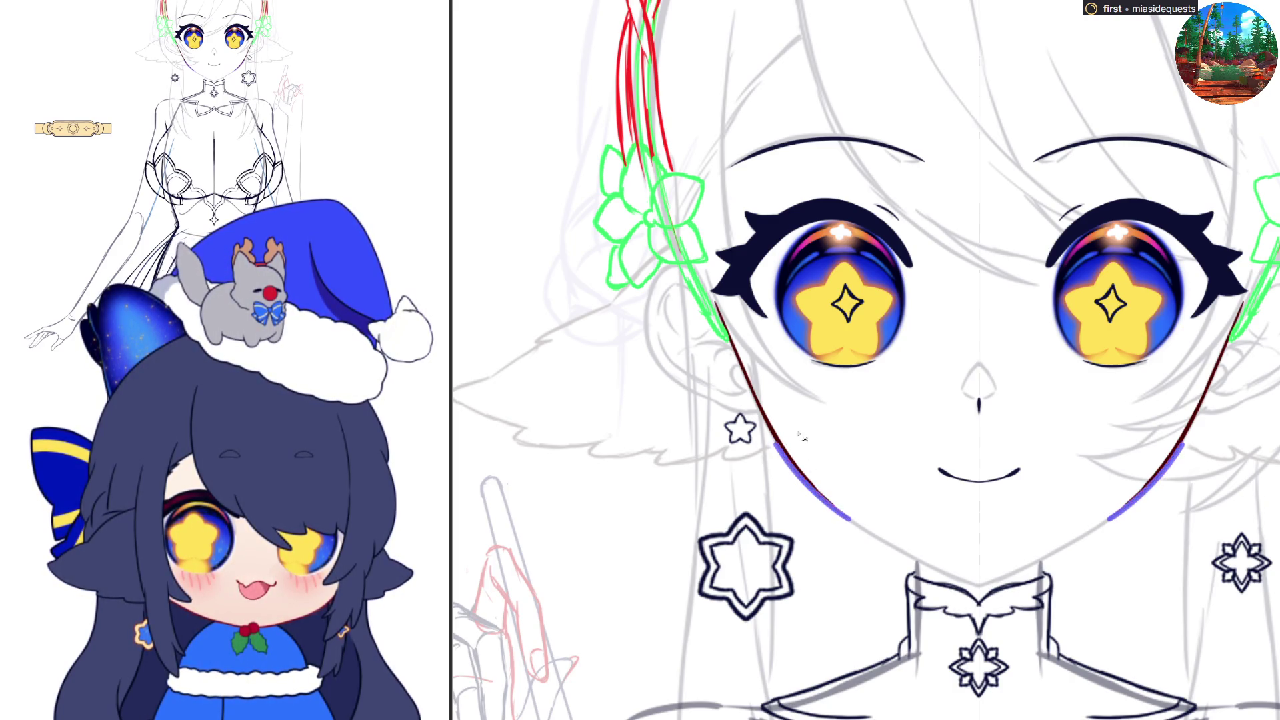
pyautogui.hotkey('ctrl', 'z')
pyautogui.moveTo(780, 448); pyautogui.dragTo(880, 541)
pyautogui.hotkey('ctrl', 'z')
pyautogui.hotkey('ctrl', 'z')
pyautogui.moveTo(800, 474); pyautogui.dragTo(897, 546)
pyautogui.moveTo(837, 510); pyautogui.dragTo(934, 566)
pyautogui.hotkey('ctrl', 'z')
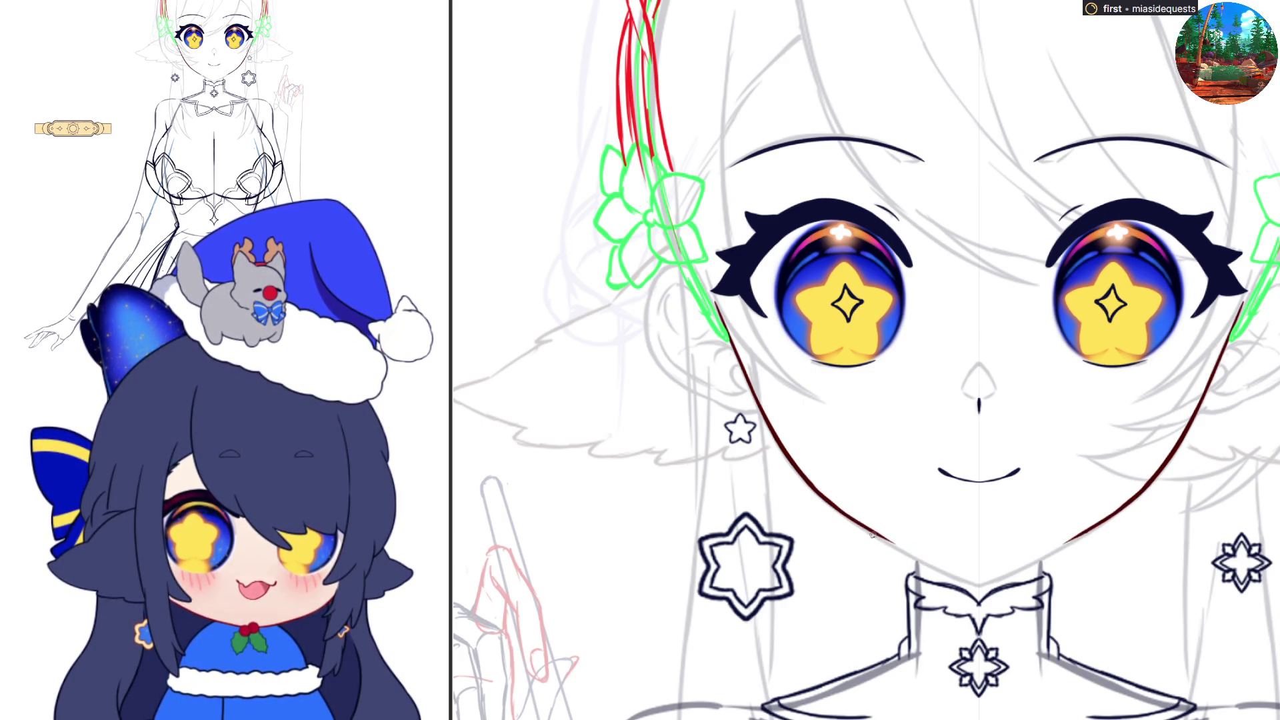
pyautogui.hotkey('ctrl', 'z')
pyautogui.moveTo(842, 515); pyautogui.dragTo(960, 580)
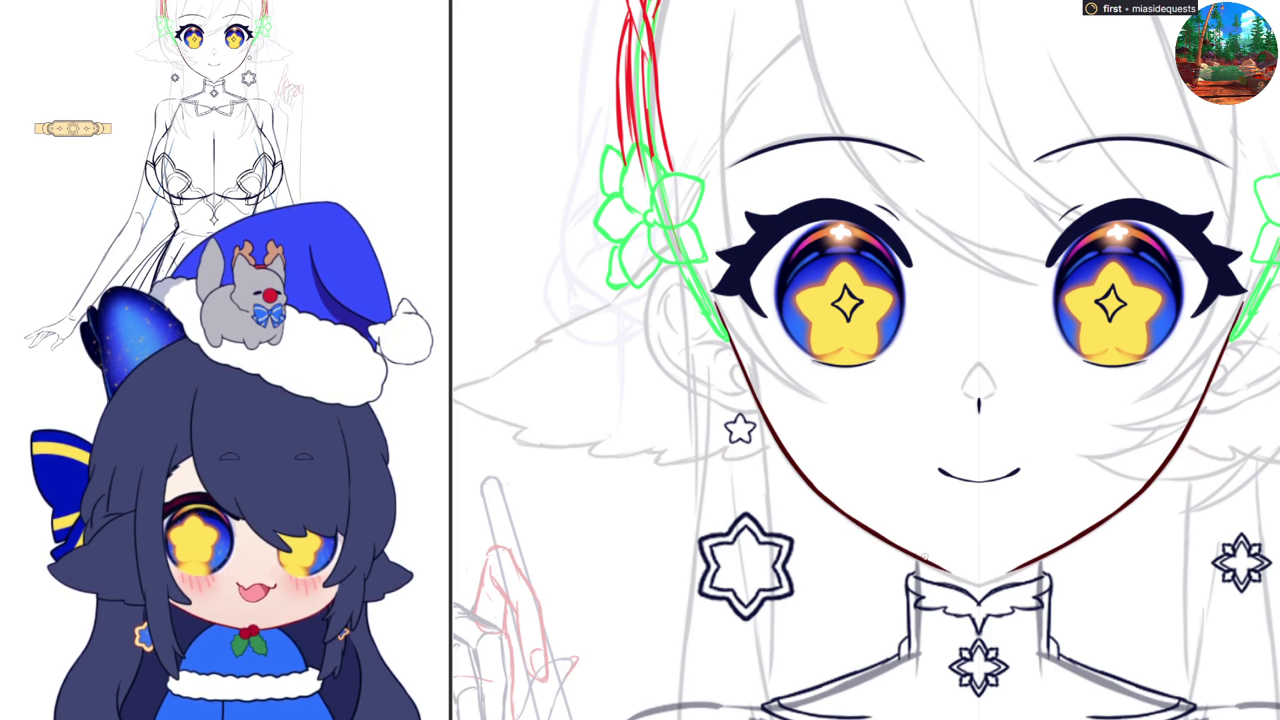
pyautogui.moveTo(889, 544)
pyautogui.mouseDown()
pyautogui.moveTo(977, 583)
pyautogui.moveTo(966, 578)
pyautogui.moveTo(983, 572)
pyautogui.mouseUp()
pyautogui.hotkey('ctrl', 'z')
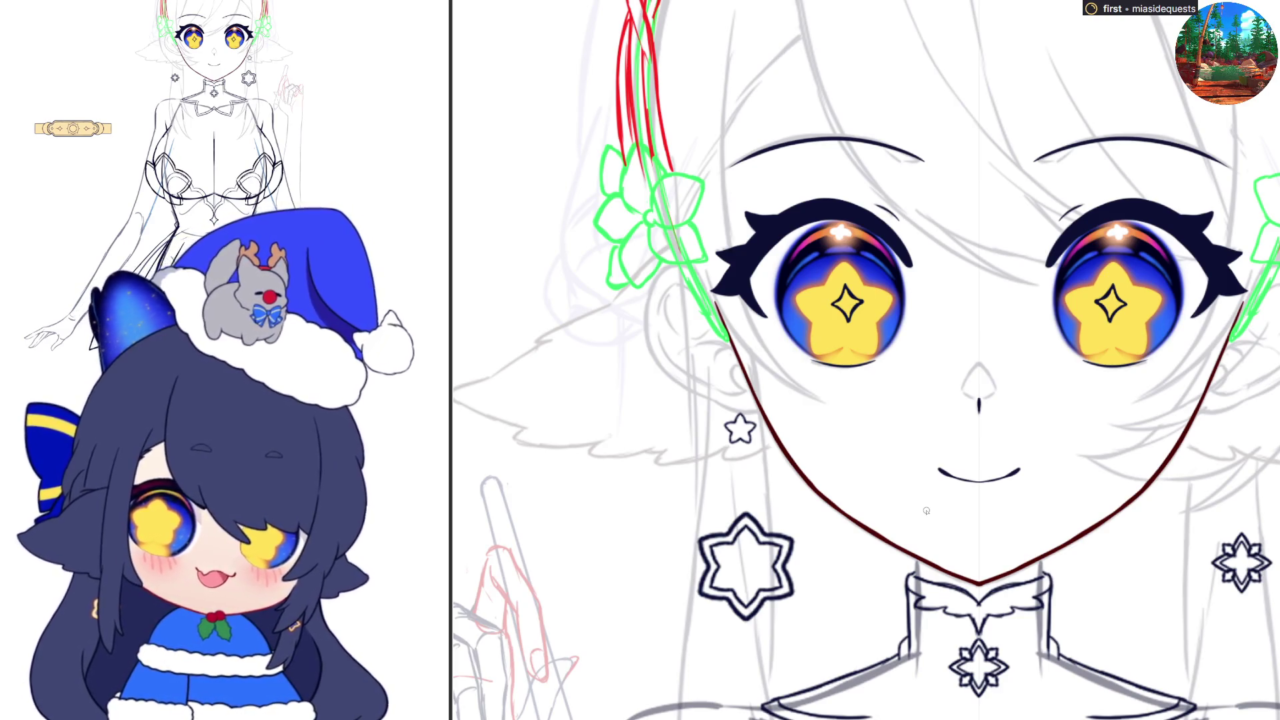
# - Remove the green flower and red guide strokes around the face
pyautogui.scroll(-2, 926, 510)
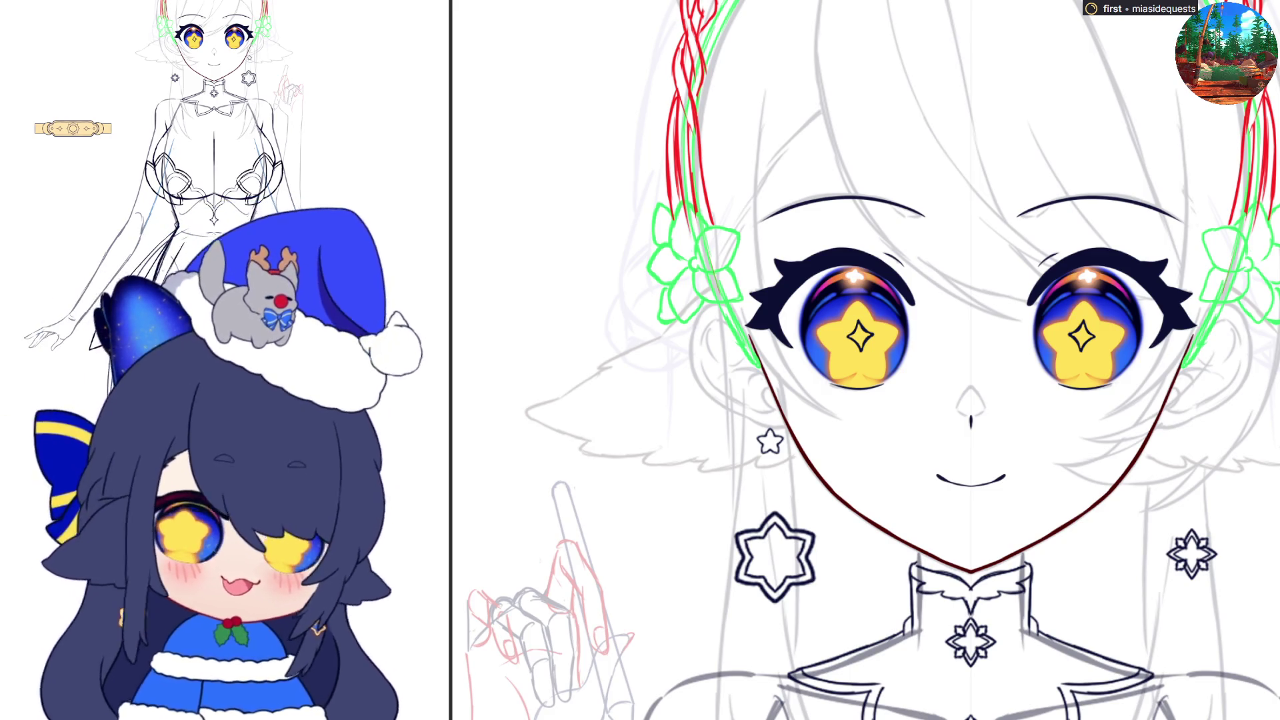
pyautogui.moveTo(724, 252); pyautogui.dragTo(747, 324)
pyautogui.moveTo(732, 274); pyautogui.dragTo(760, 362)
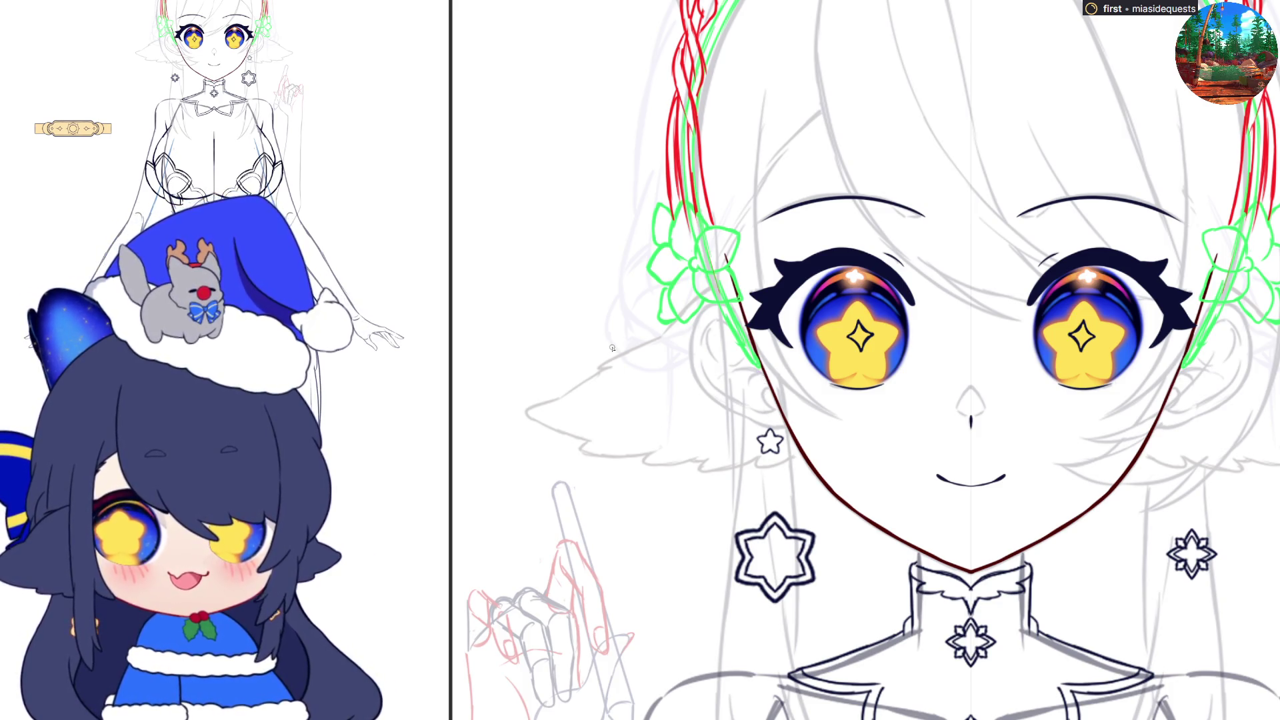
pyautogui.scroll(5, 612, 348)
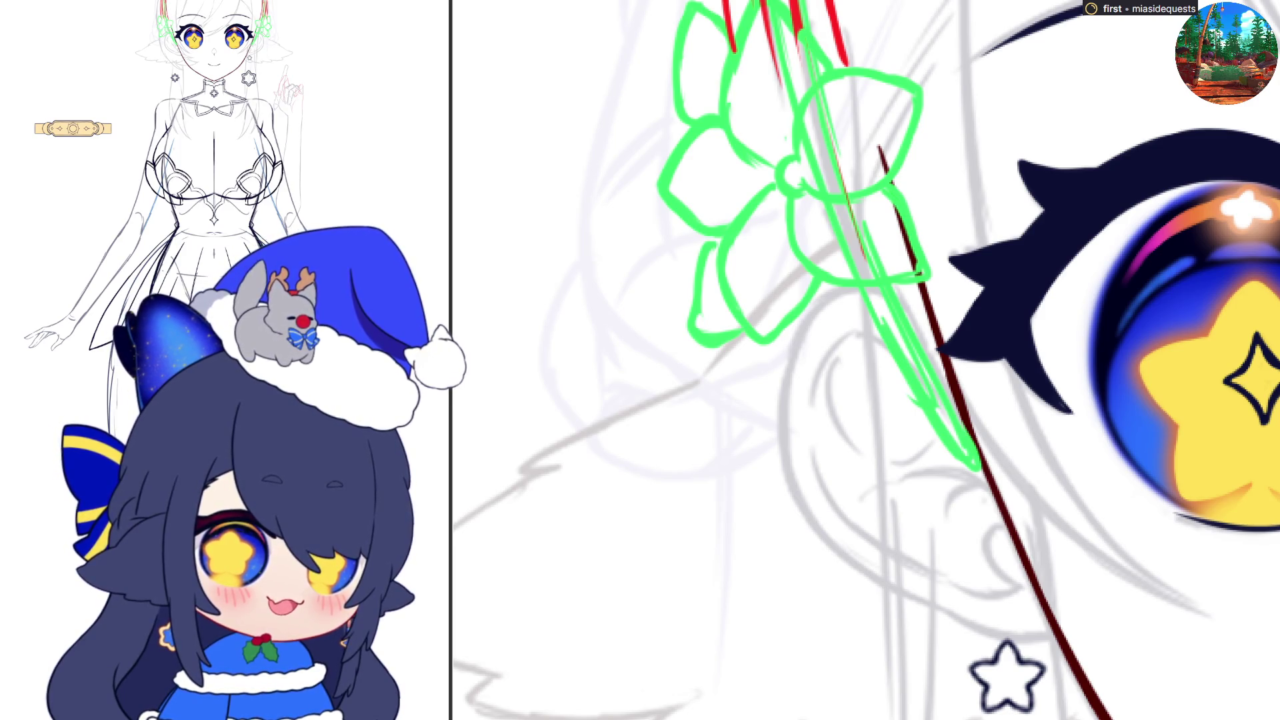
pyautogui.hotkey('ctrl', 'z')
pyautogui.hotkey('ctrl', 'z')
pyautogui.hotkey('ctrl', 'z')
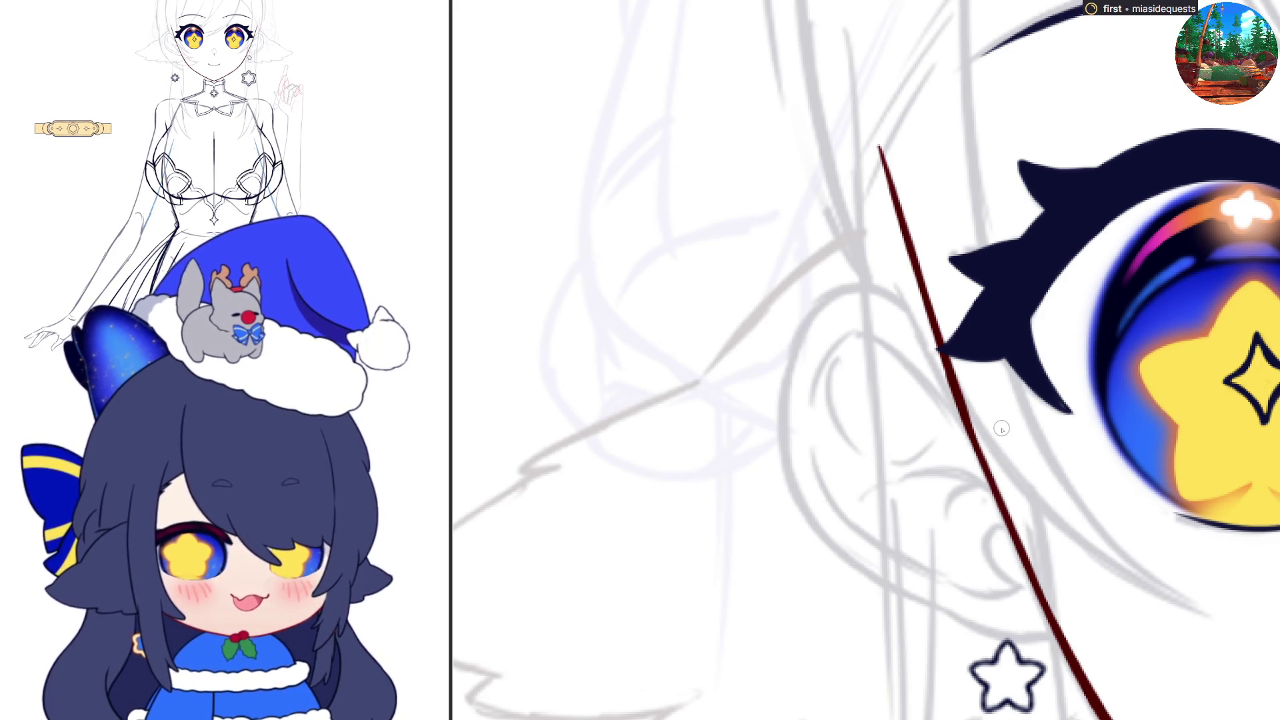
pyautogui.scroll(-3, 876, 326)
pyautogui.scroll(-5, 876, 327)
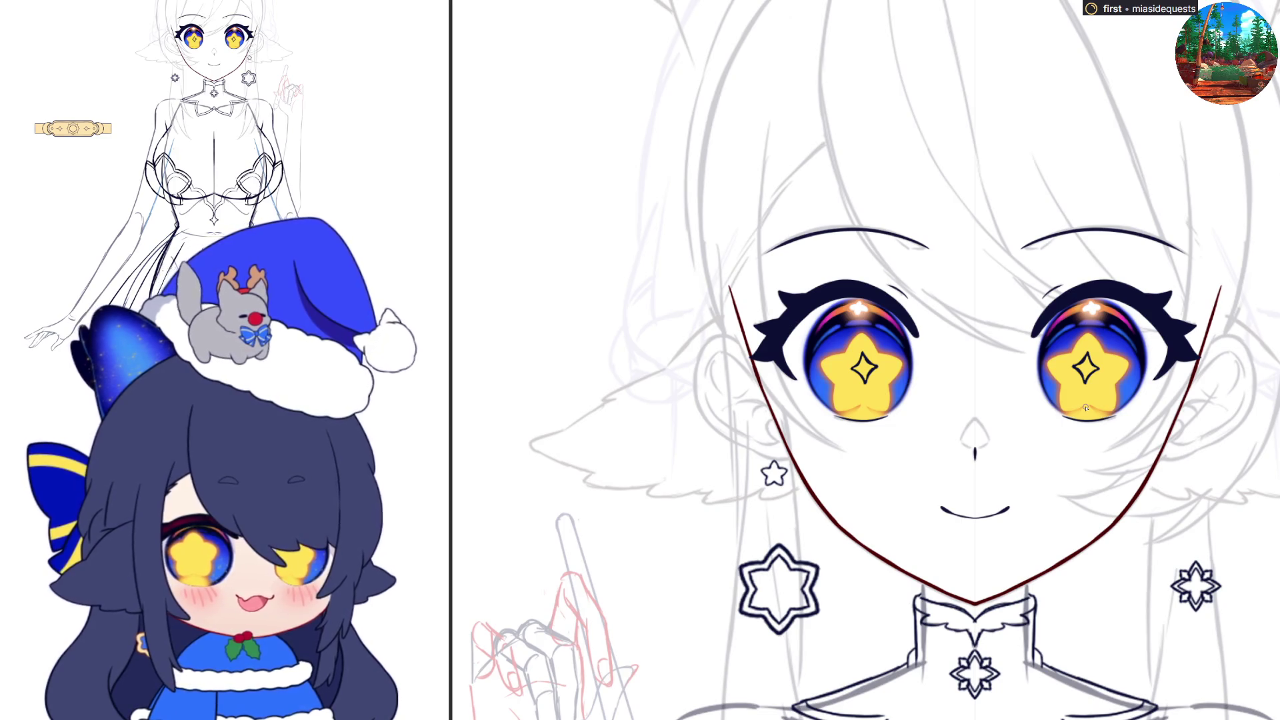
# - Extend the dark-red face outline sides up toward the forehead
pyautogui.moveTo(730, 288)
pyautogui.mouseDown()
pyautogui.moveTo(763, 198)
pyautogui.moveTo(841, 110)
pyautogui.mouseUp()
pyautogui.hotkey('ctrl', 'z')
pyautogui.moveTo(730, 272)
pyautogui.mouseDown()
pyautogui.moveTo(749, 215)
pyautogui.moveTo(846, 85)
pyautogui.mouseUp()
# - Draw a smooth forehead curve across the top joining both outline sides
pyautogui.moveTo(800, 132)
pyautogui.mouseDown()
pyautogui.moveTo(862, 104)
pyautogui.moveTo(827, 121)
pyautogui.moveTo(1123, 101)
pyautogui.mouseUp()
pyautogui.hotkey('ctrl', 'z')
pyautogui.moveTo(977, 97); pyautogui.dragTo(1154, 129)
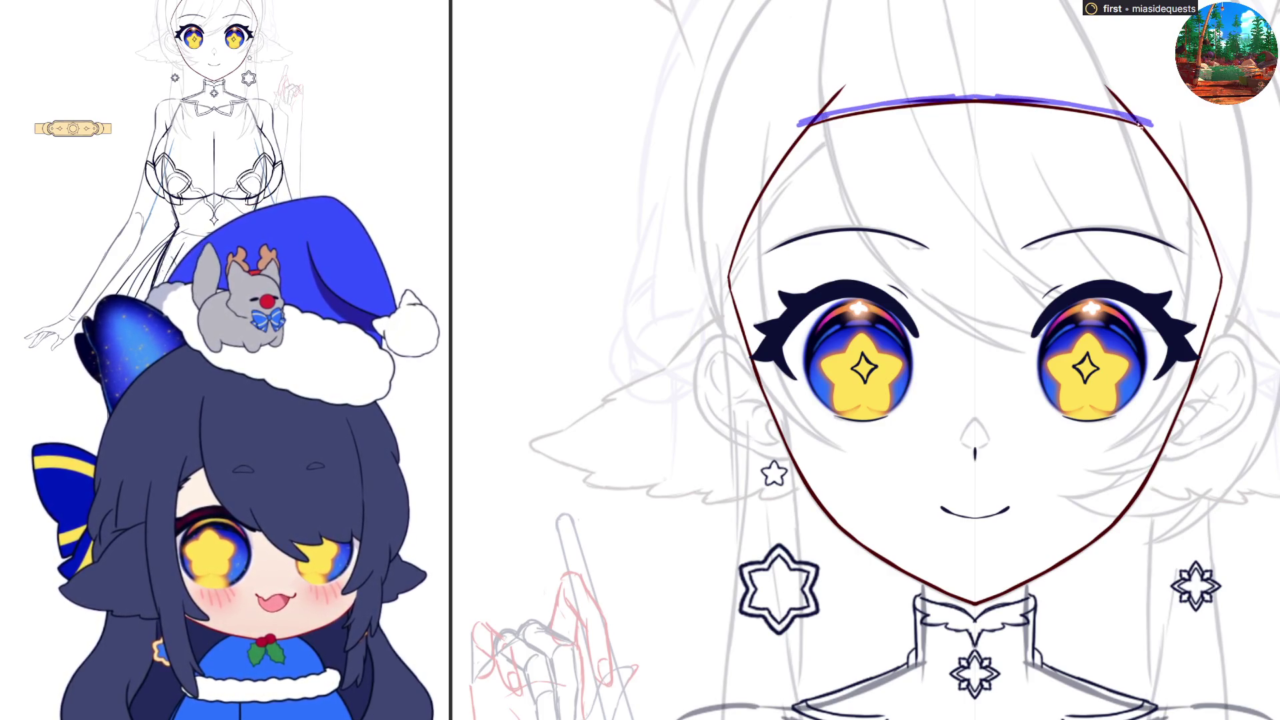
pyautogui.moveTo(1100, 80); pyautogui.dragTo(1142, 126)
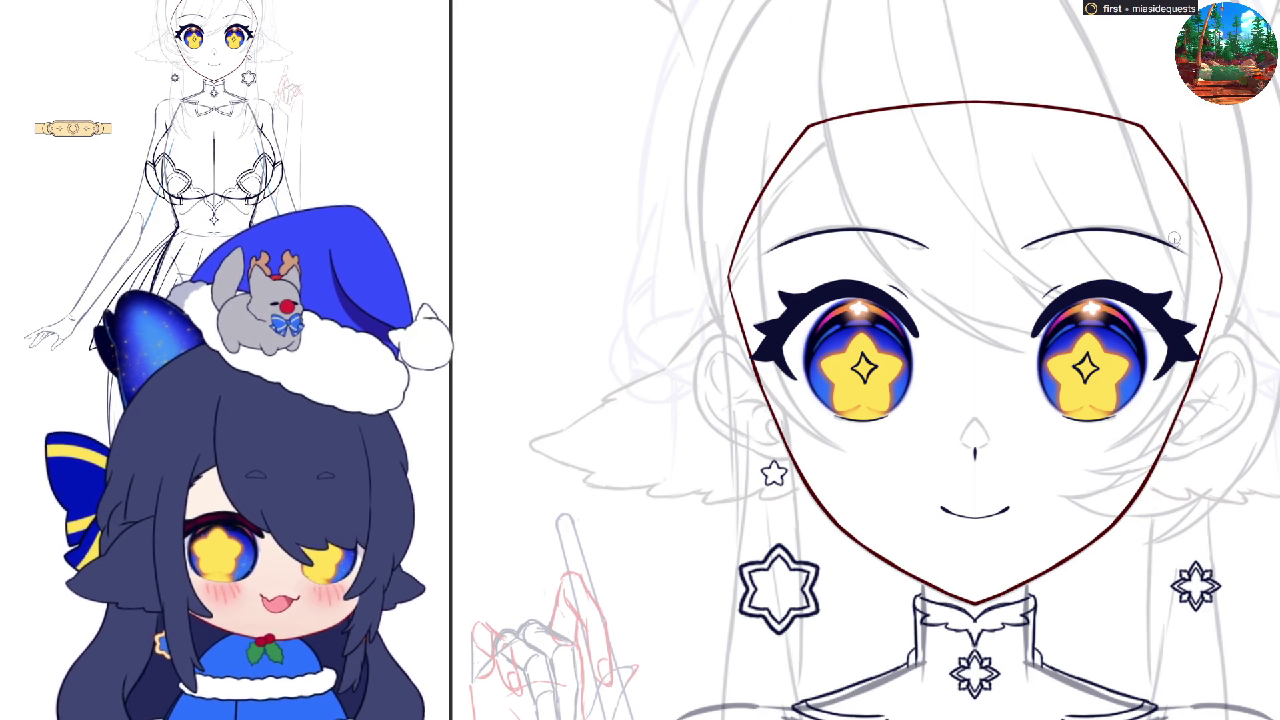
pyautogui.scroll(5, 890, 334)
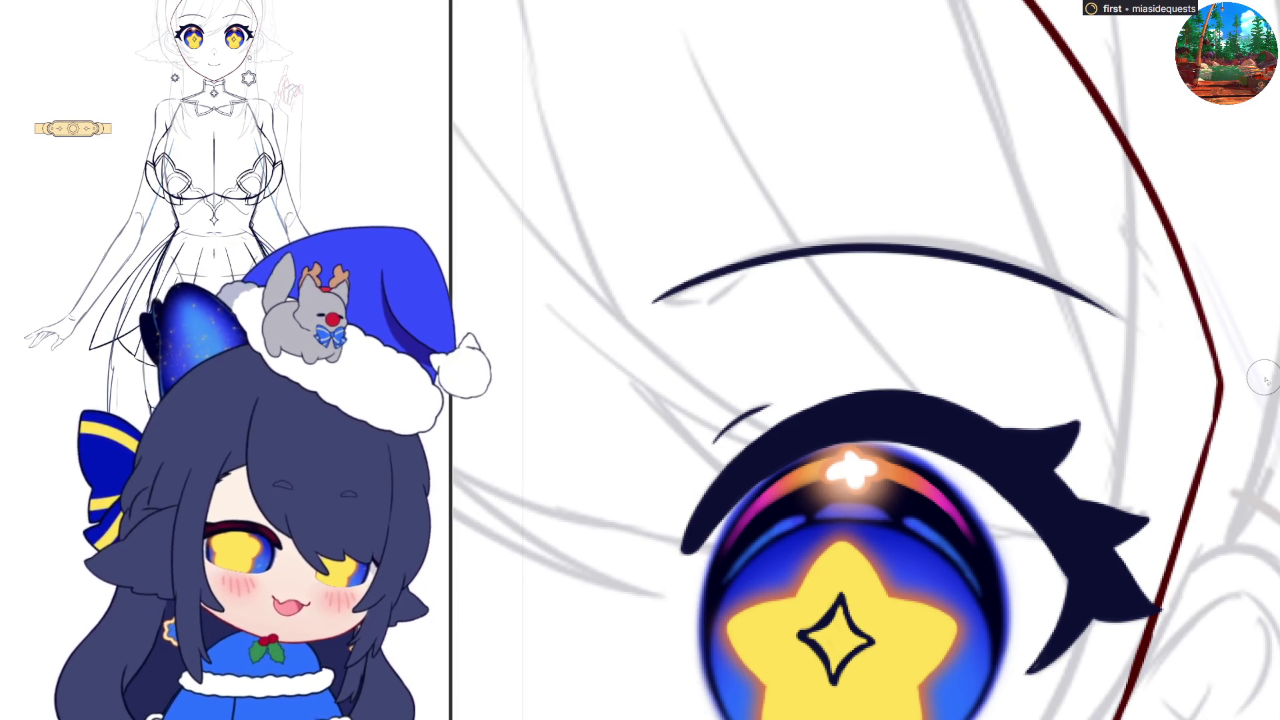
pyautogui.scroll(-5, 1260, 372)
pyautogui.scroll(3, 1104, 691)
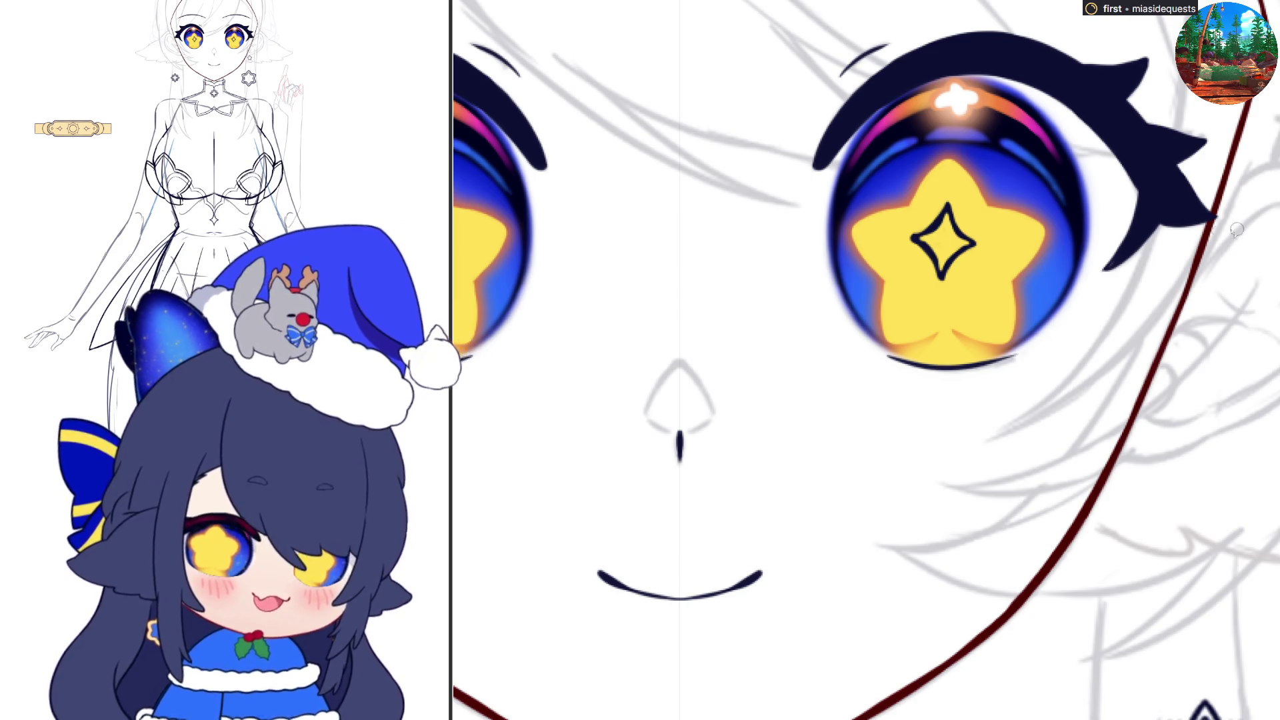
pyautogui.scroll(-3, 1237, 230)
pyautogui.scroll(4, 940, 530)
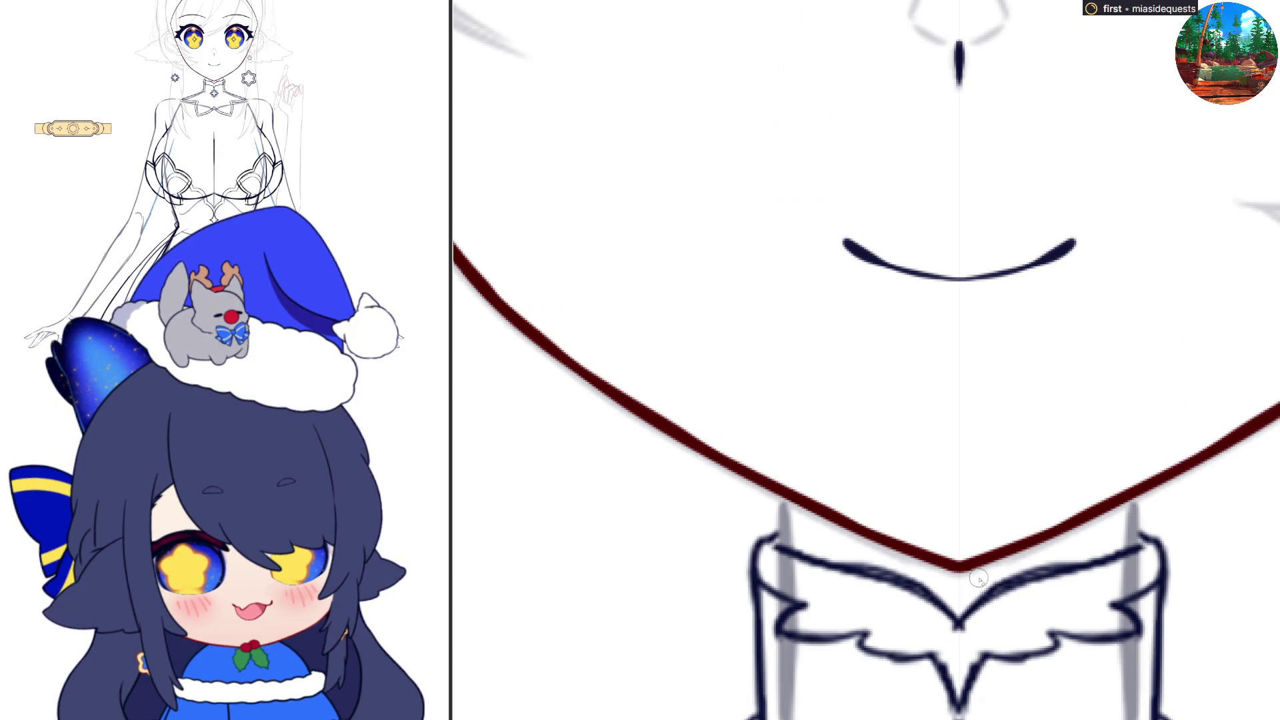
# - Bucket-fill the face interior with pale peach, toggling the fill to compare
pyautogui.click(956, 429)
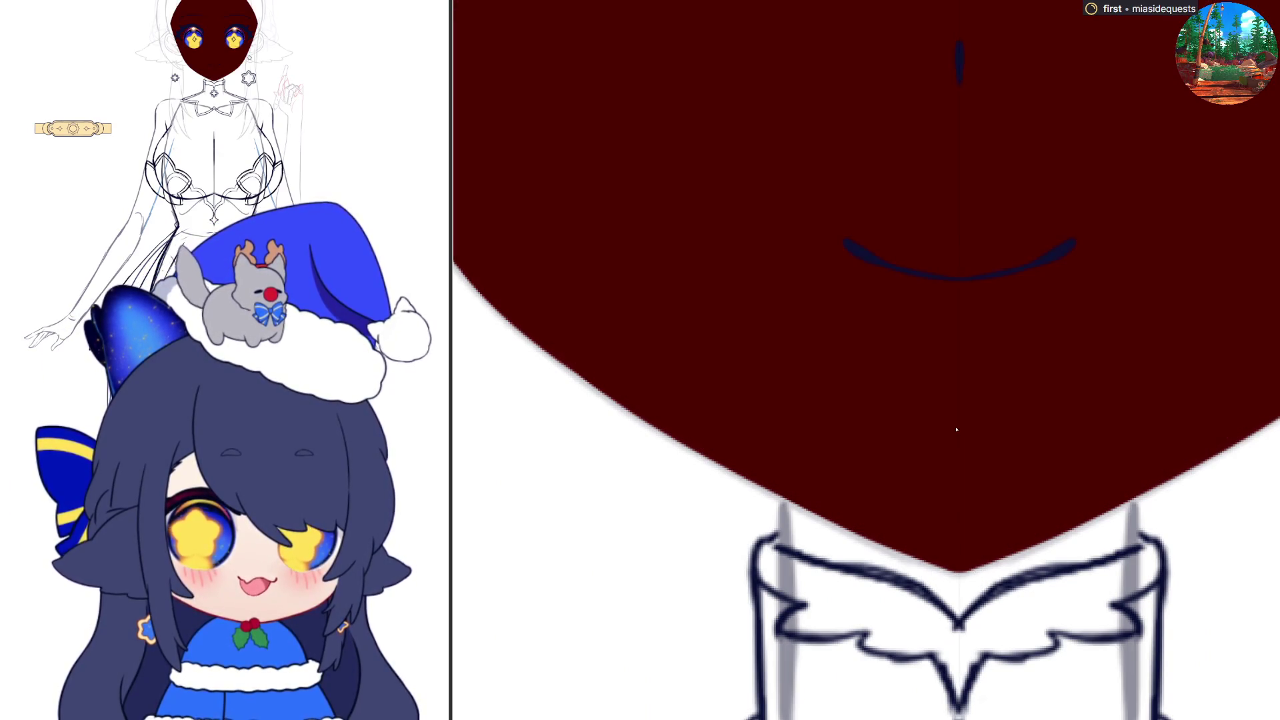
pyautogui.scroll(-4, 956, 429)
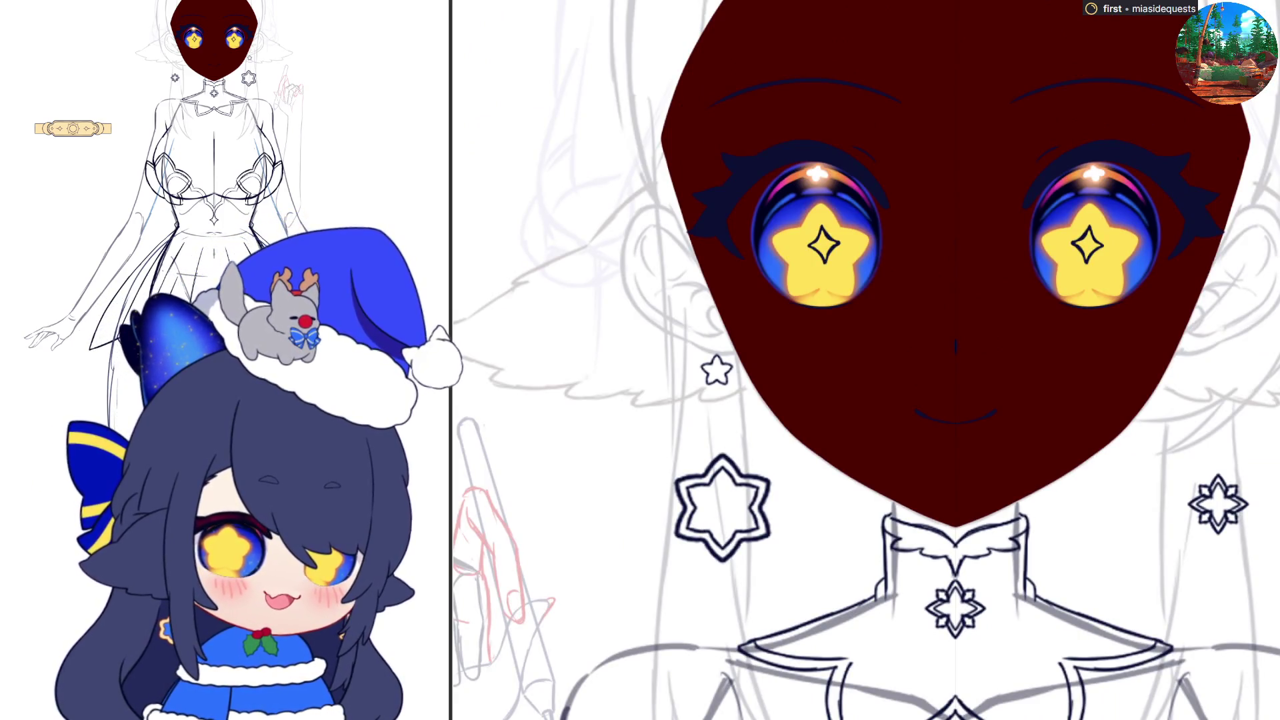
pyautogui.hotkey('ctrl', 'z')
pyautogui.hotkey('ctrl', 'y')
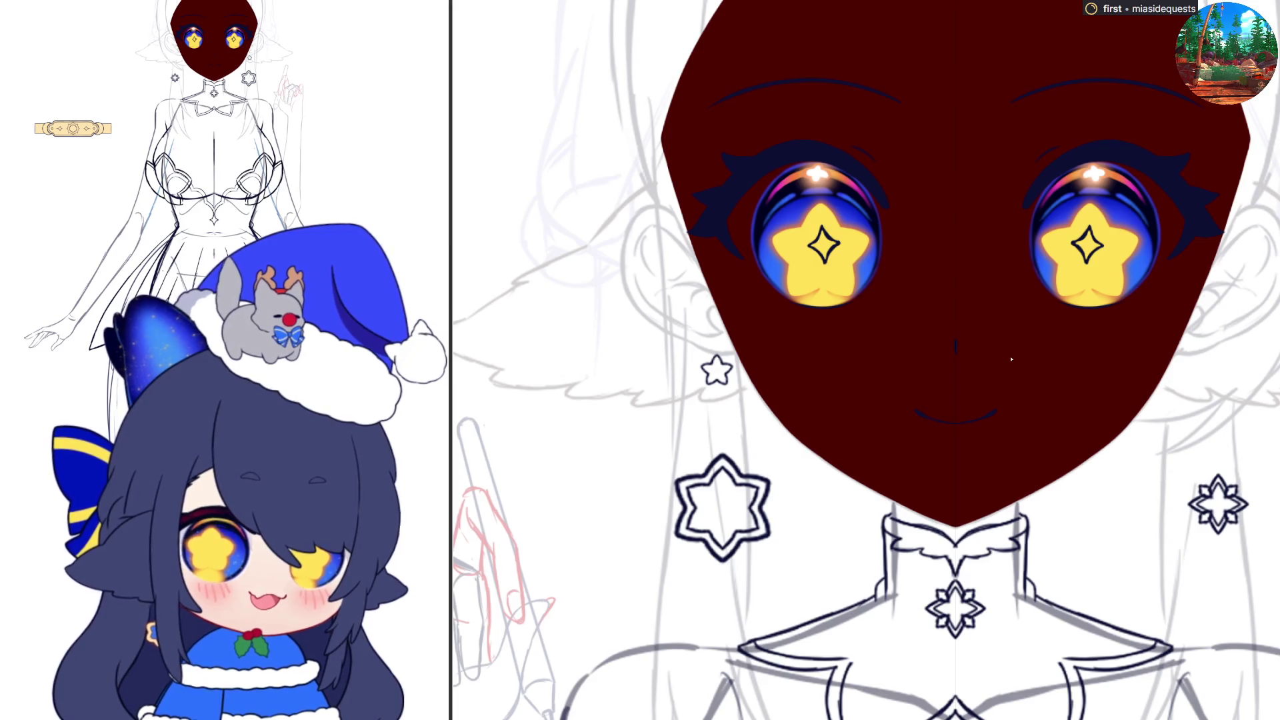
pyautogui.hotkey('ctrl', 'z')
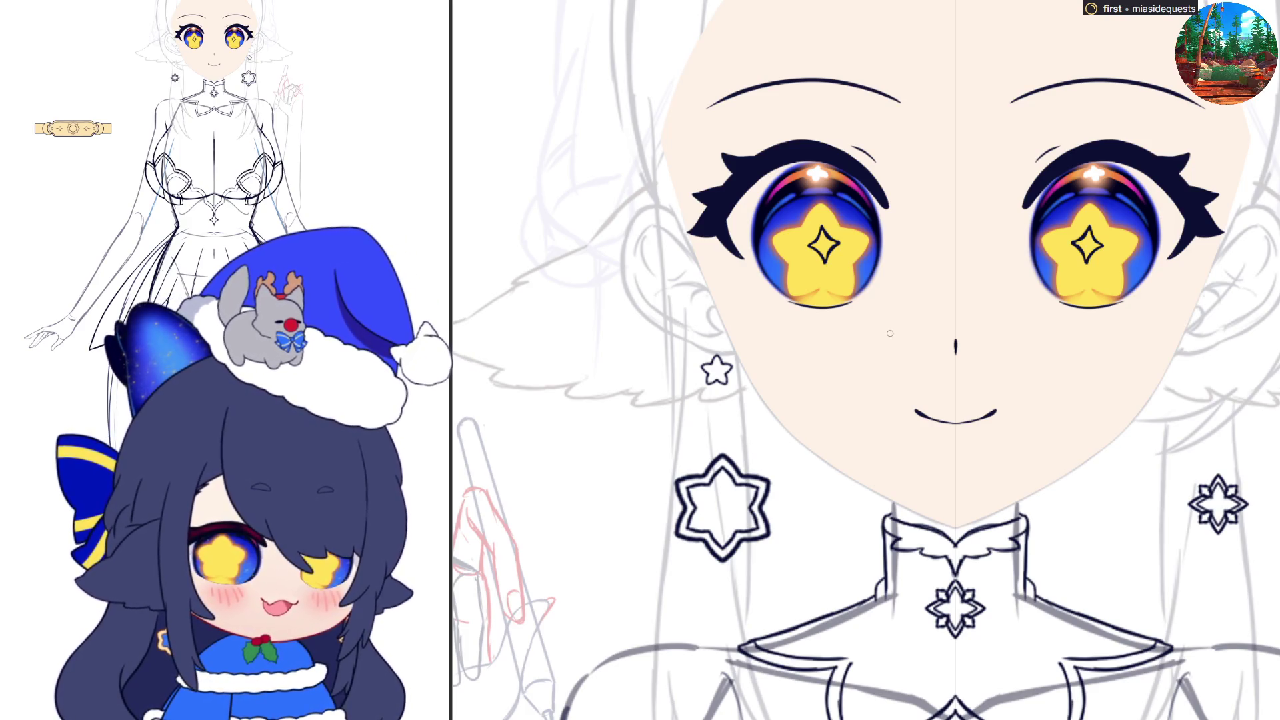
# - Trace a thin mirrored dark-red line along the upper face edges past the small star
pyautogui.scroll(3, 1065, 526)
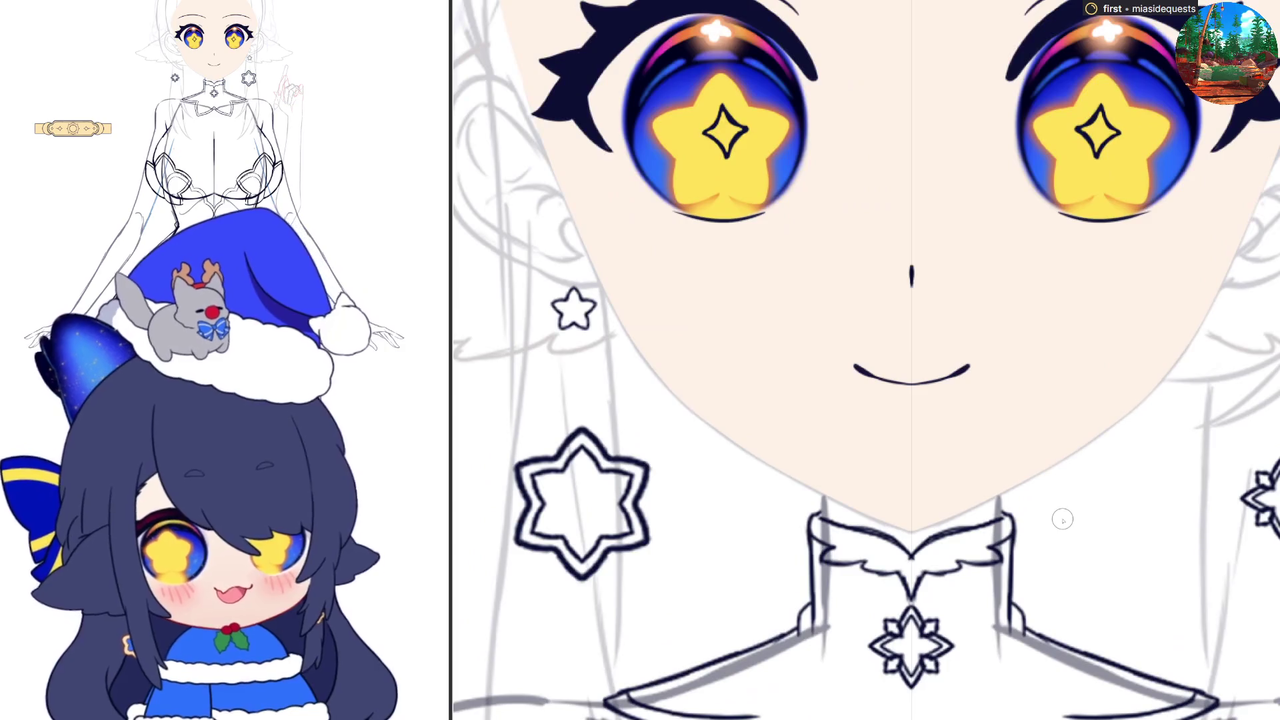
pyautogui.scroll(-3, 766, 467)
pyautogui.scroll(2, 760, 463)
pyautogui.scroll(1, 760, 463)
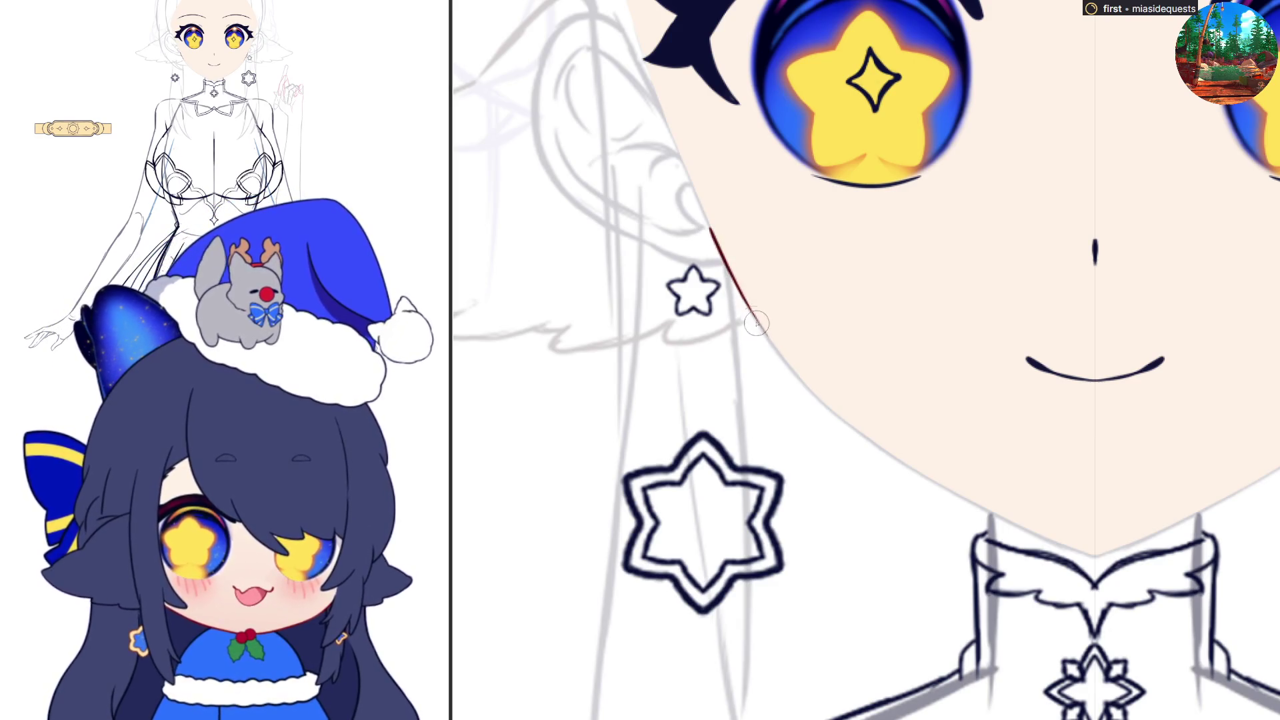
pyautogui.moveTo(707, 220); pyautogui.dragTo(766, 333)
pyautogui.moveTo(724, 259); pyautogui.dragTo(792, 373)
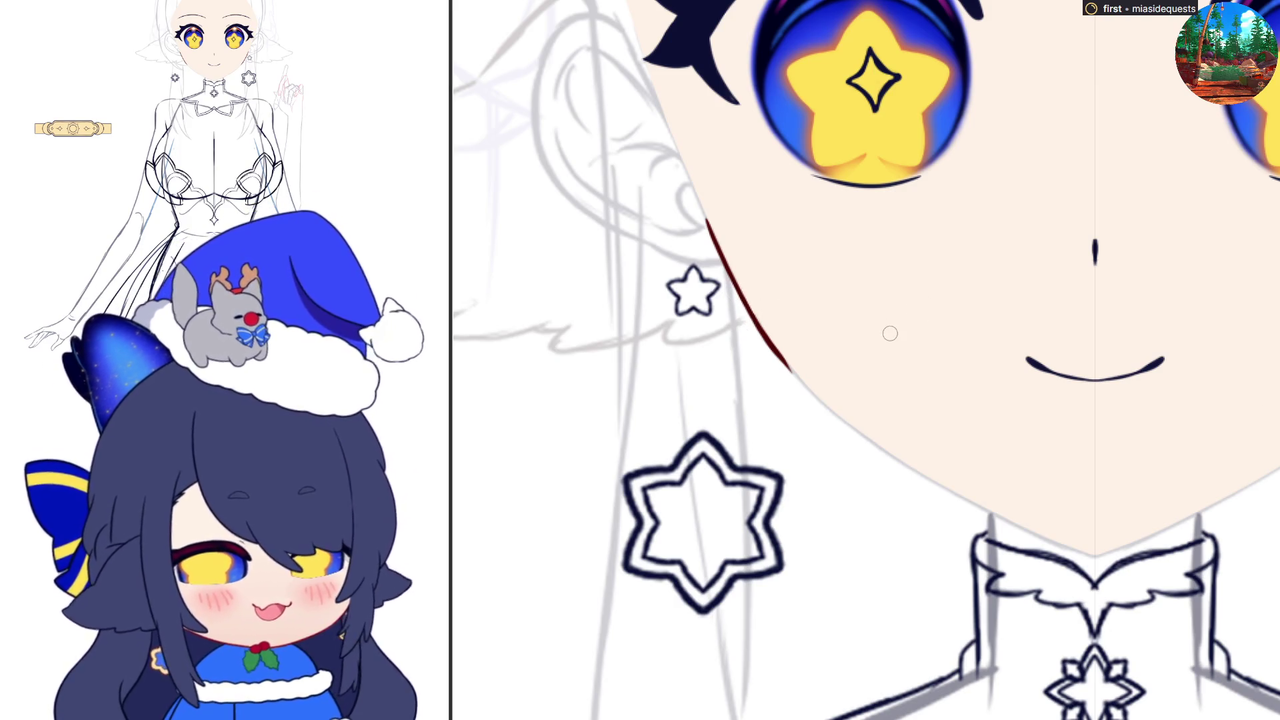
pyautogui.hotkey('ctrl', 'z')
pyautogui.hotkey('ctrl', 'z')
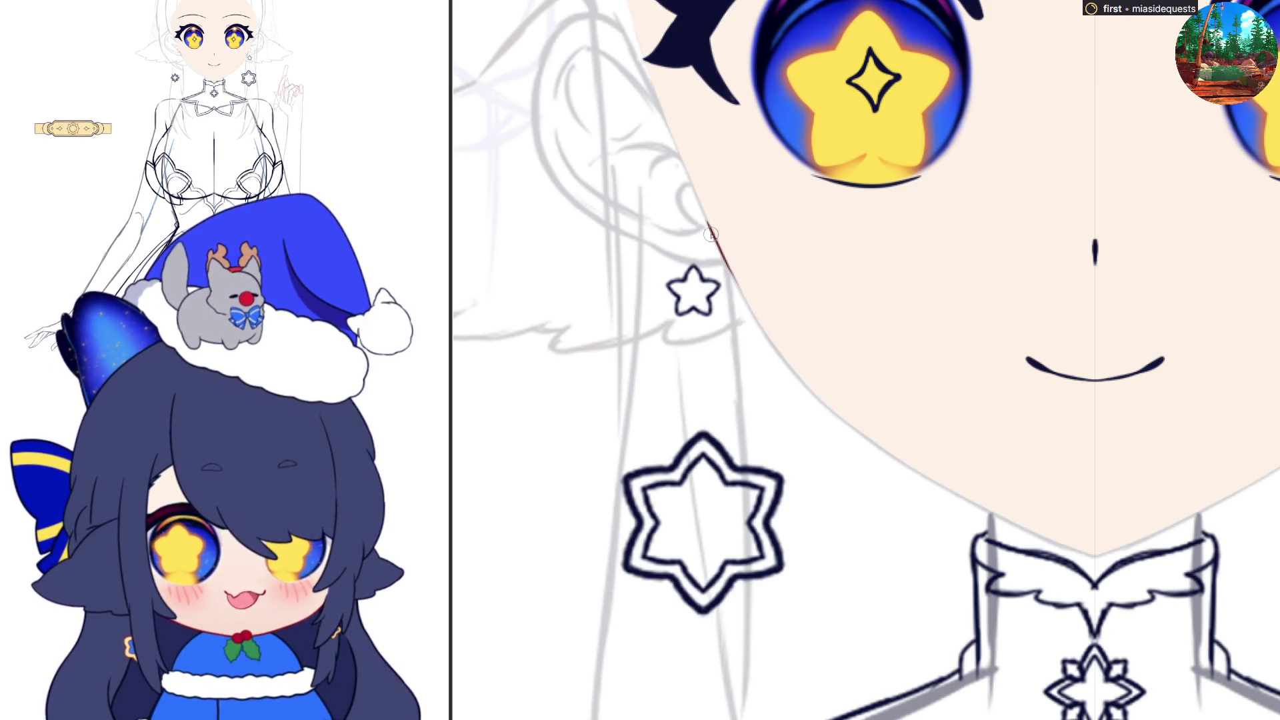
pyautogui.moveTo(705, 224); pyautogui.dragTo(762, 334)
pyautogui.moveTo(733, 283); pyautogui.dragTo(810, 392)
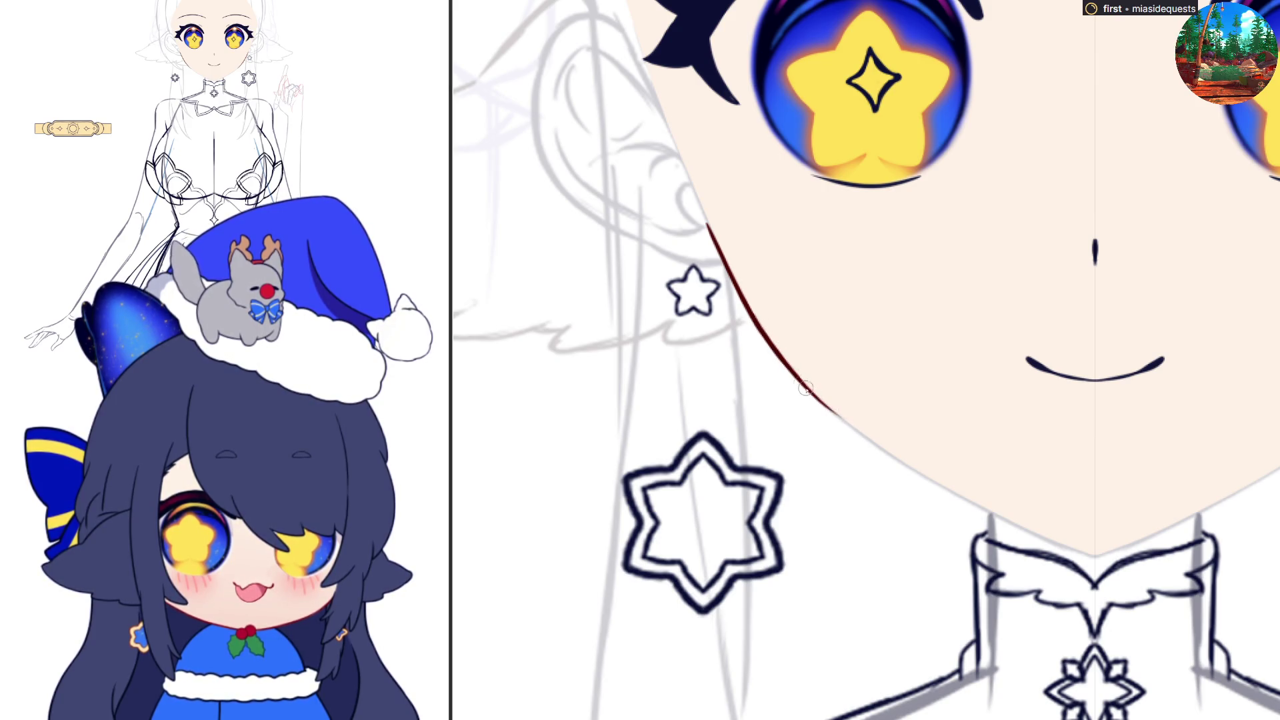
# - Continue the mirrored jaw lines down until both meet cleanly at the chin
pyautogui.moveTo(810, 393); pyautogui.dragTo(914, 477)
pyautogui.hotkey('ctrl', 'z')
pyautogui.moveTo(824, 408); pyautogui.dragTo(936, 493)
pyautogui.hotkey('ctrl', 'z')
pyautogui.moveTo(820, 400); pyautogui.dragTo(933, 486)
pyautogui.moveTo(883, 452); pyautogui.dragTo(978, 505)
pyautogui.moveTo(897, 460); pyautogui.dragTo(1043, 543)
pyautogui.hotkey('ctrl', 'z')
pyautogui.moveTo(875, 445); pyautogui.dragTo(990, 515)
pyautogui.hotkey('ctrl', 'z')
pyautogui.moveTo(908, 465); pyautogui.dragTo(1073, 552)
pyautogui.hotkey('ctrl', 'z')
pyautogui.moveTo(963, 501); pyautogui.dragTo(1097, 556)
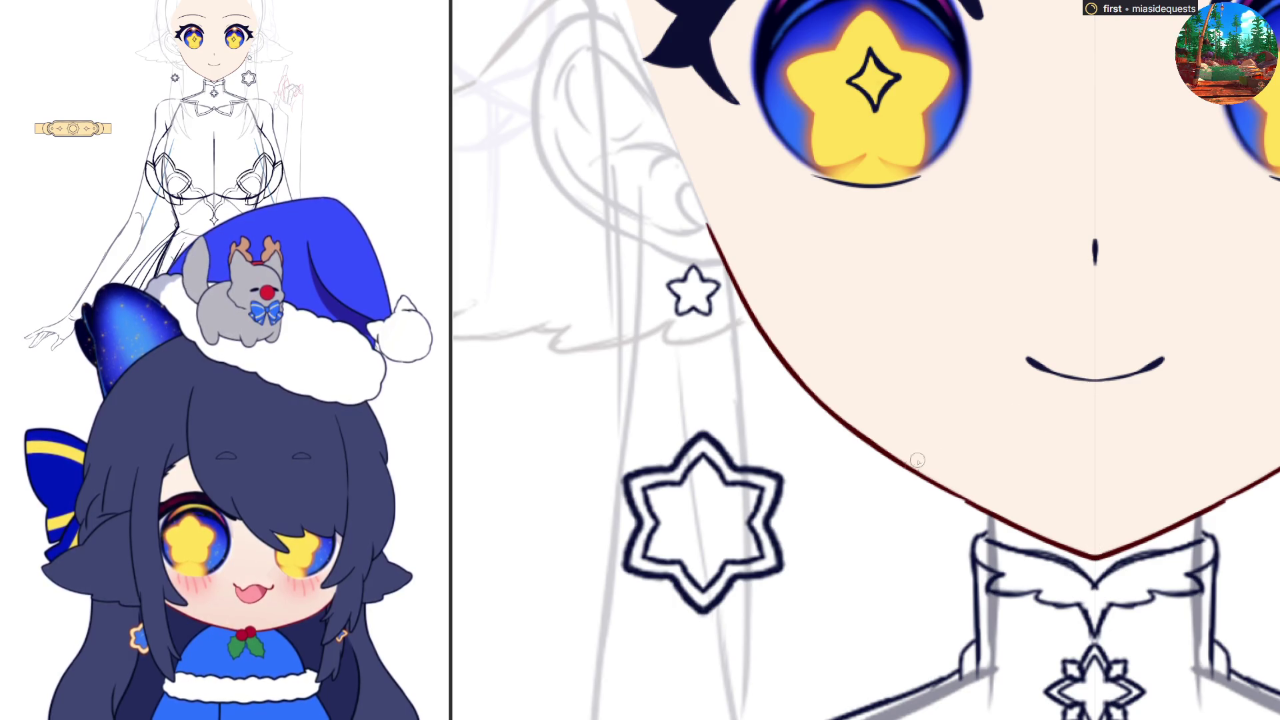
pyautogui.moveTo(873, 444); pyautogui.dragTo(990, 510)
pyautogui.hotkey('ctrl', 'z')
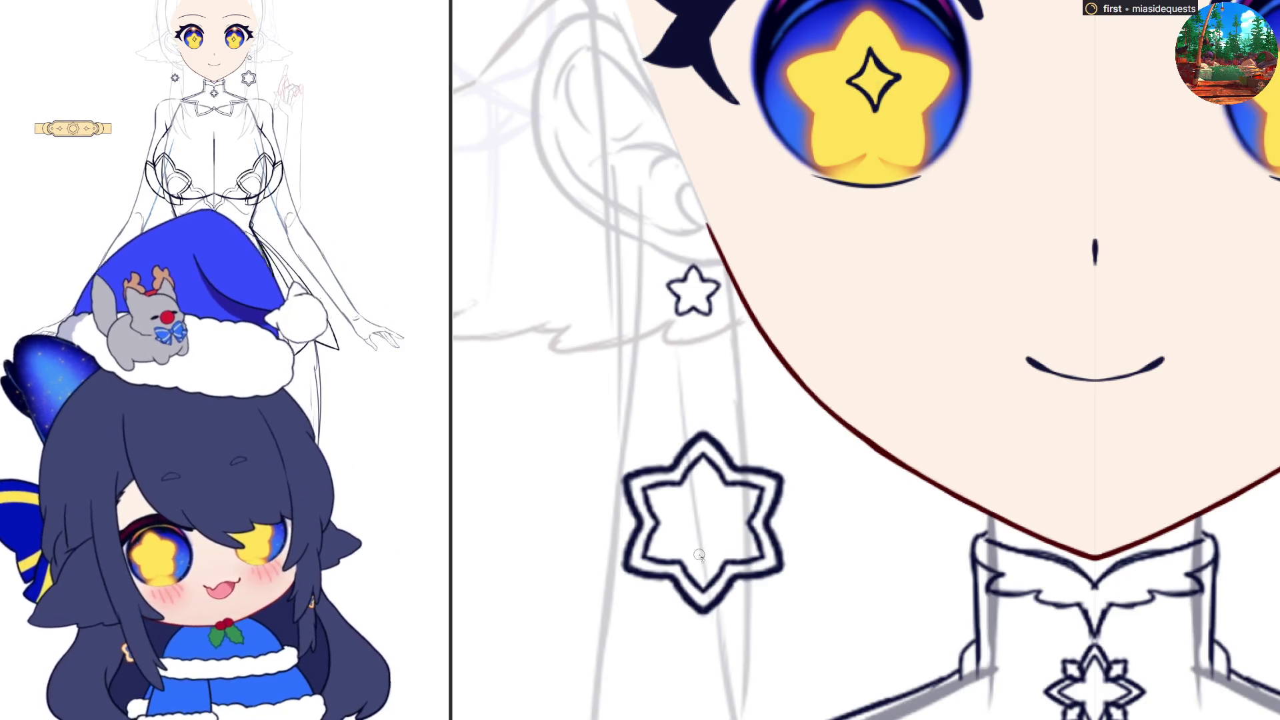
pyautogui.scroll(3, 852, 526)
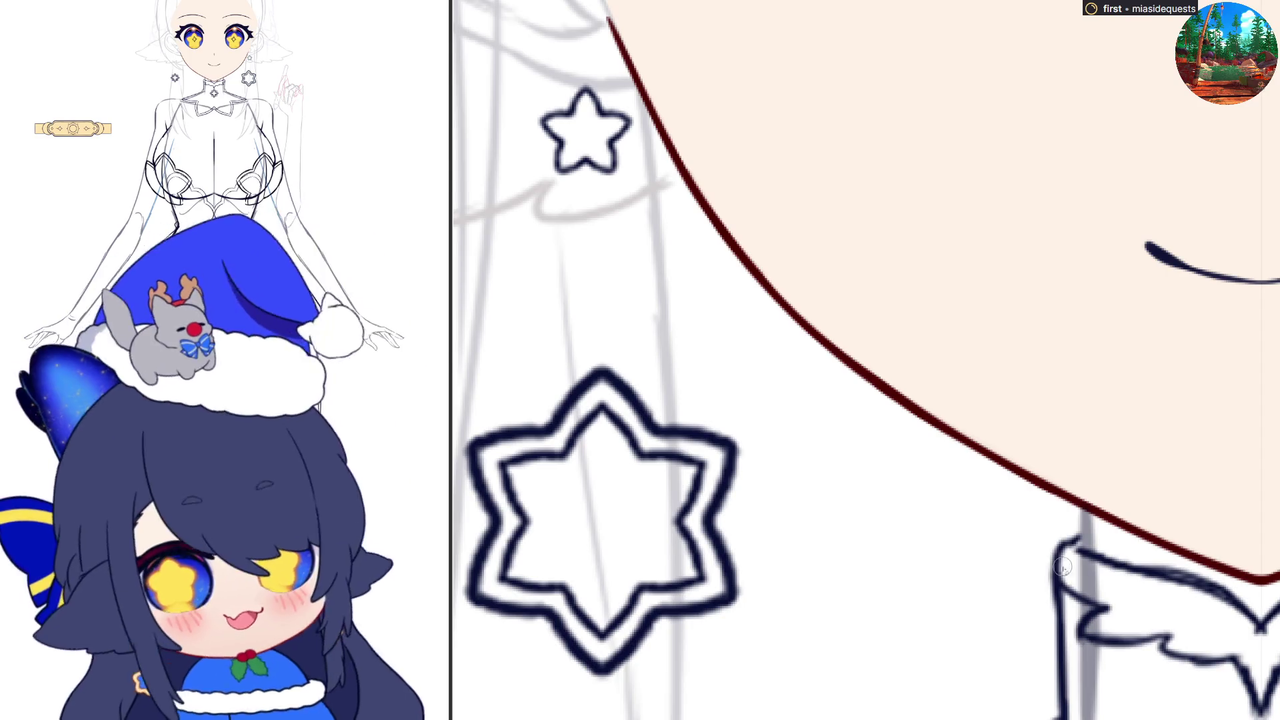
pyautogui.scroll(-5, 949, 577)
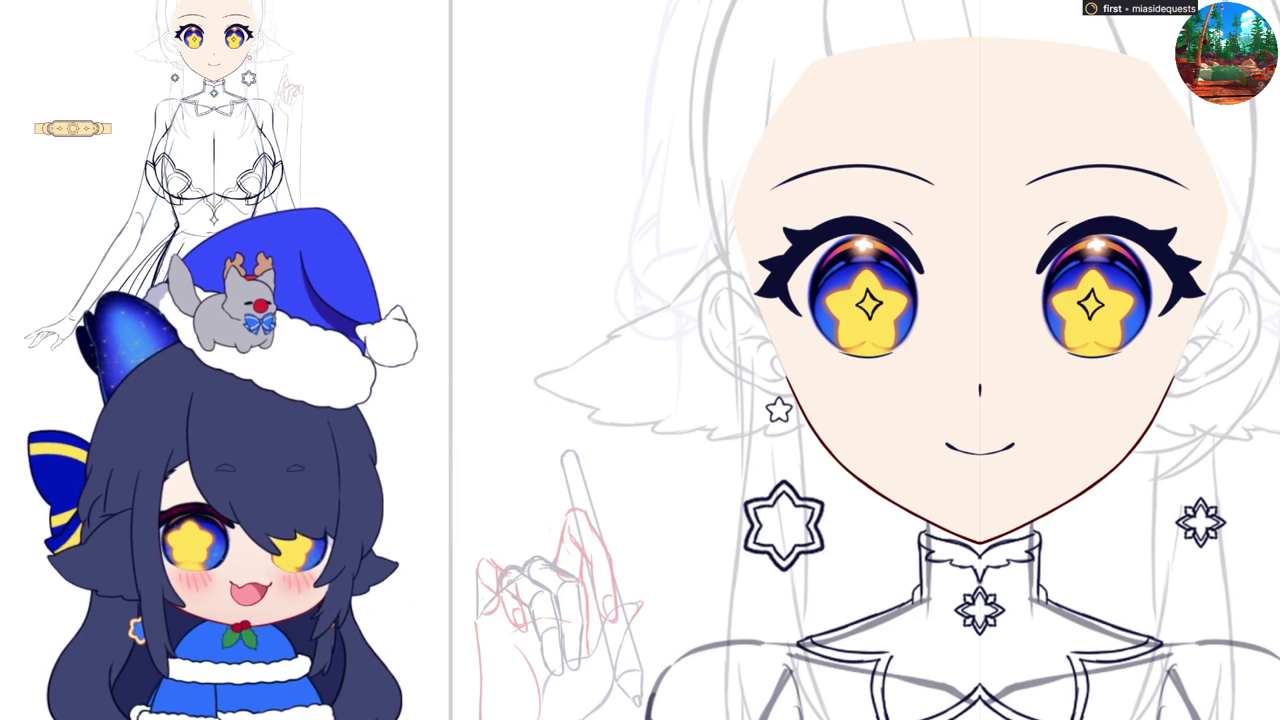
pyautogui.scroll(-2, 867, 360)
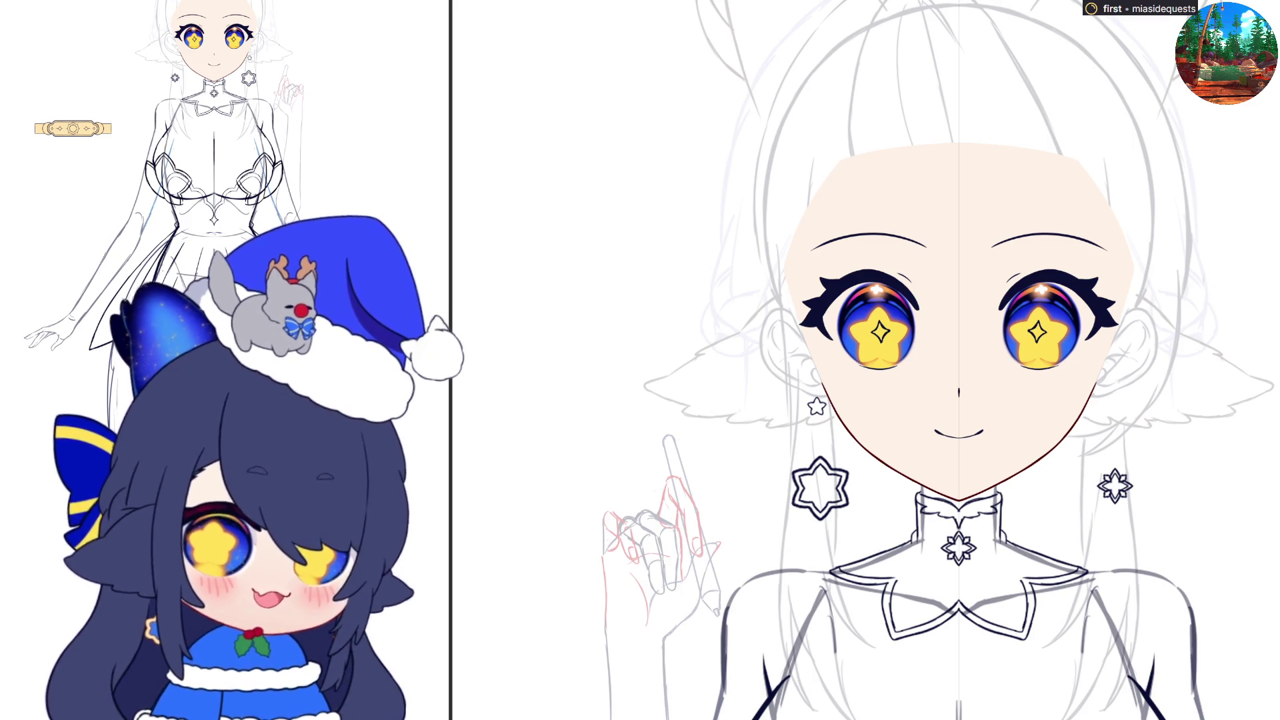
# - Try a mirrored dark-red hair outline with solid dark-red fill, then undo it
pyautogui.moveTo(803, 78); pyautogui.dragTo(771, 154)
pyautogui.hotkey('ctrl', 'z')
pyautogui.moveTo(805, 80)
pyautogui.mouseDown()
pyautogui.moveTo(762, 215)
pyautogui.moveTo(791, 106)
pyautogui.moveTo(765, 213)
pyautogui.moveTo(787, 313)
pyautogui.mouseUp()
pyautogui.hotkey('ctrl', 'z')
pyautogui.scroll(2, 780, 276)
pyautogui.moveTo(785, 266); pyautogui.dragTo(966, 172)
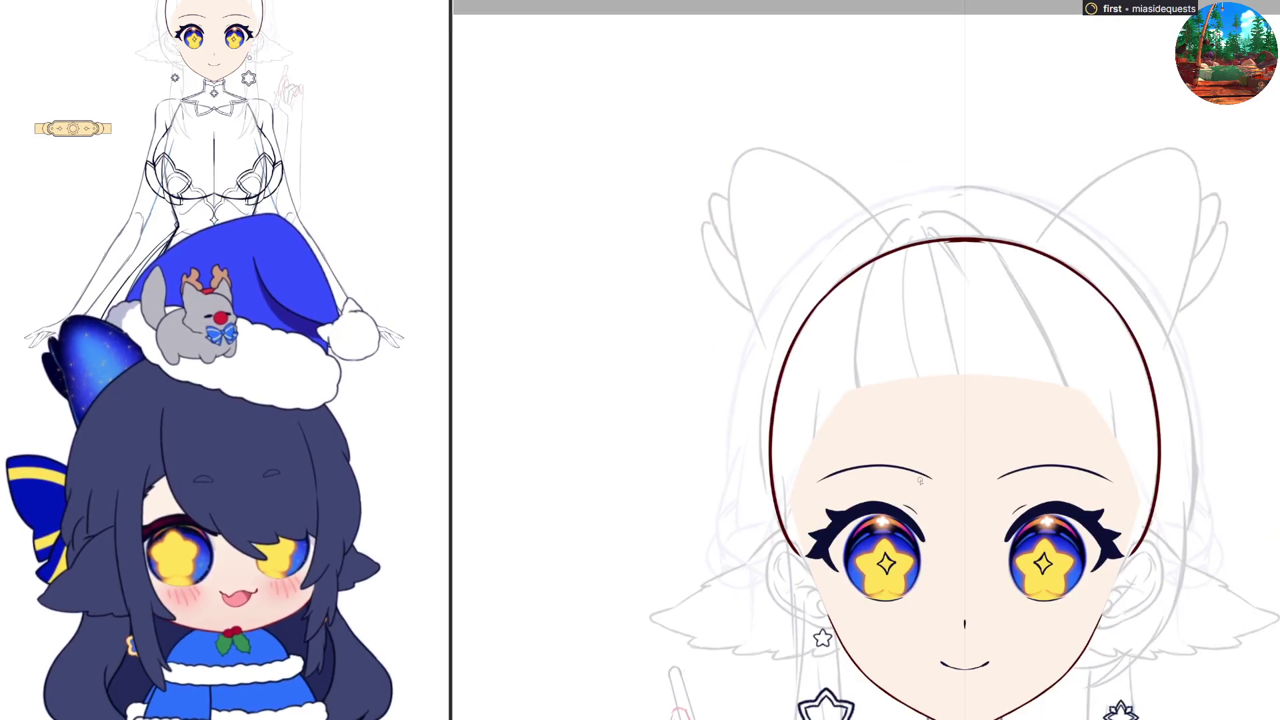
pyautogui.moveTo(758, 530); pyautogui.dragTo(780, 559)
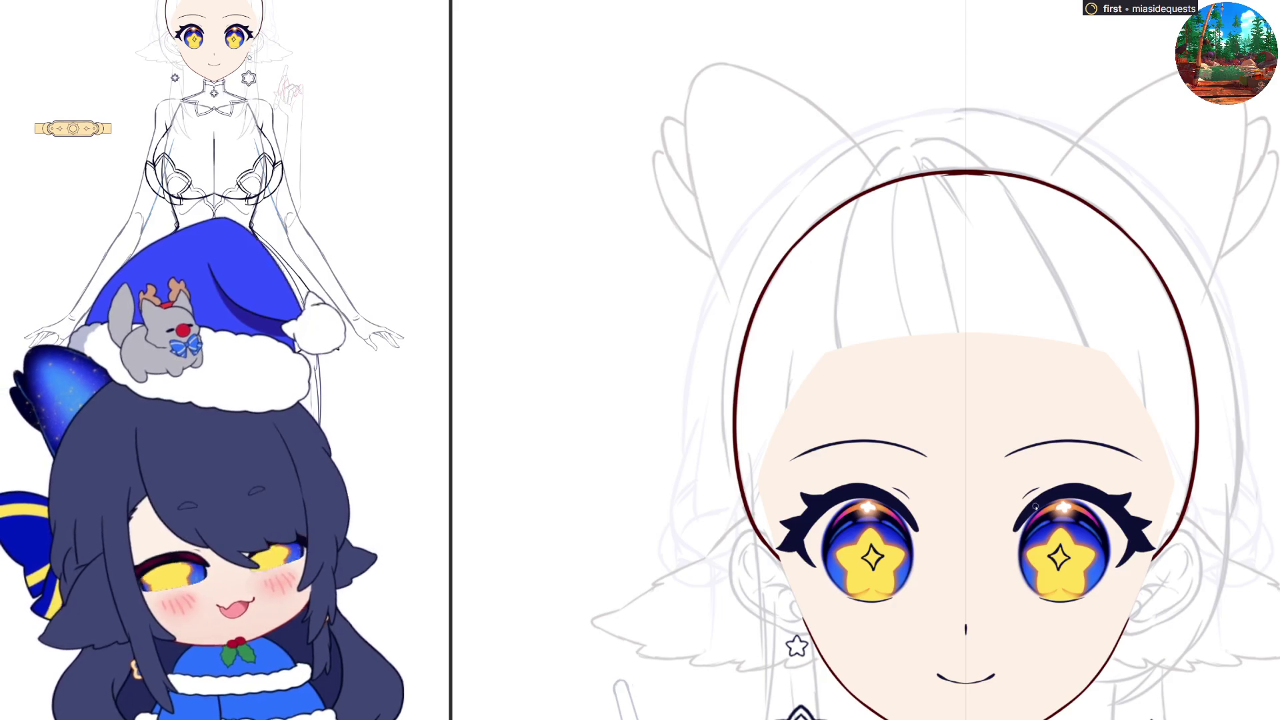
pyautogui.click(1004, 535)
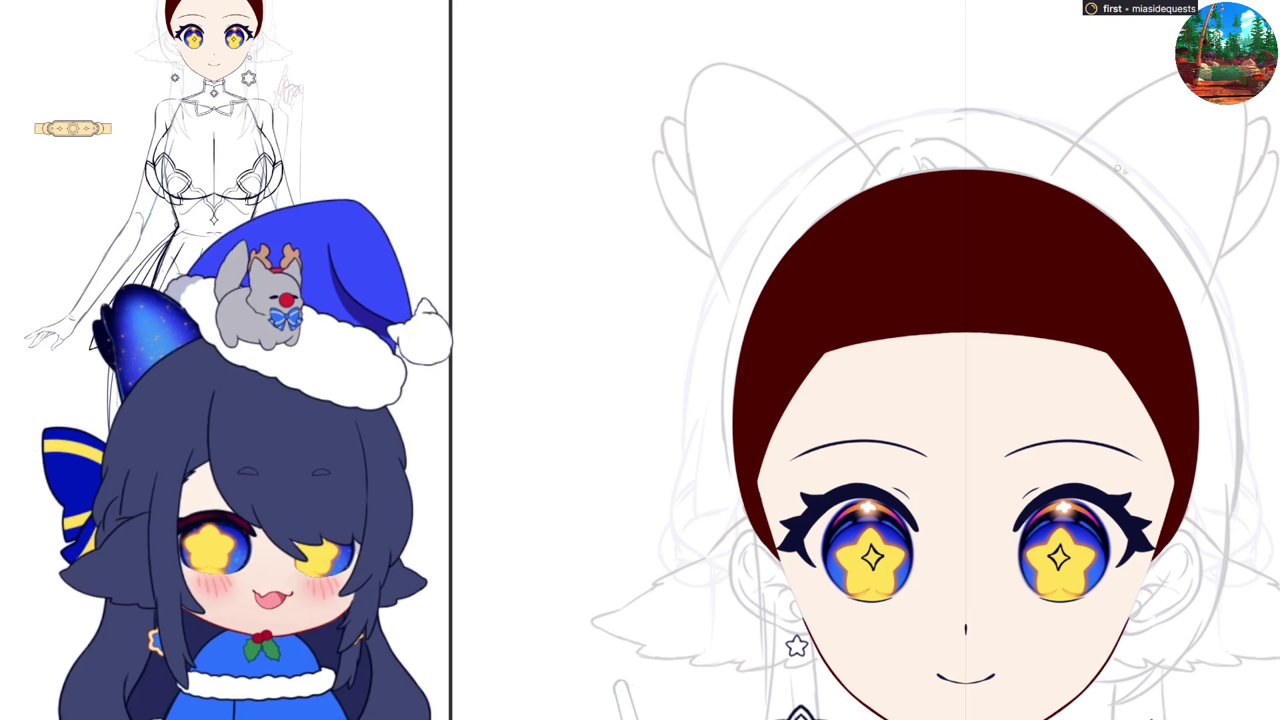
pyautogui.hotkey('ctrl', 'z')
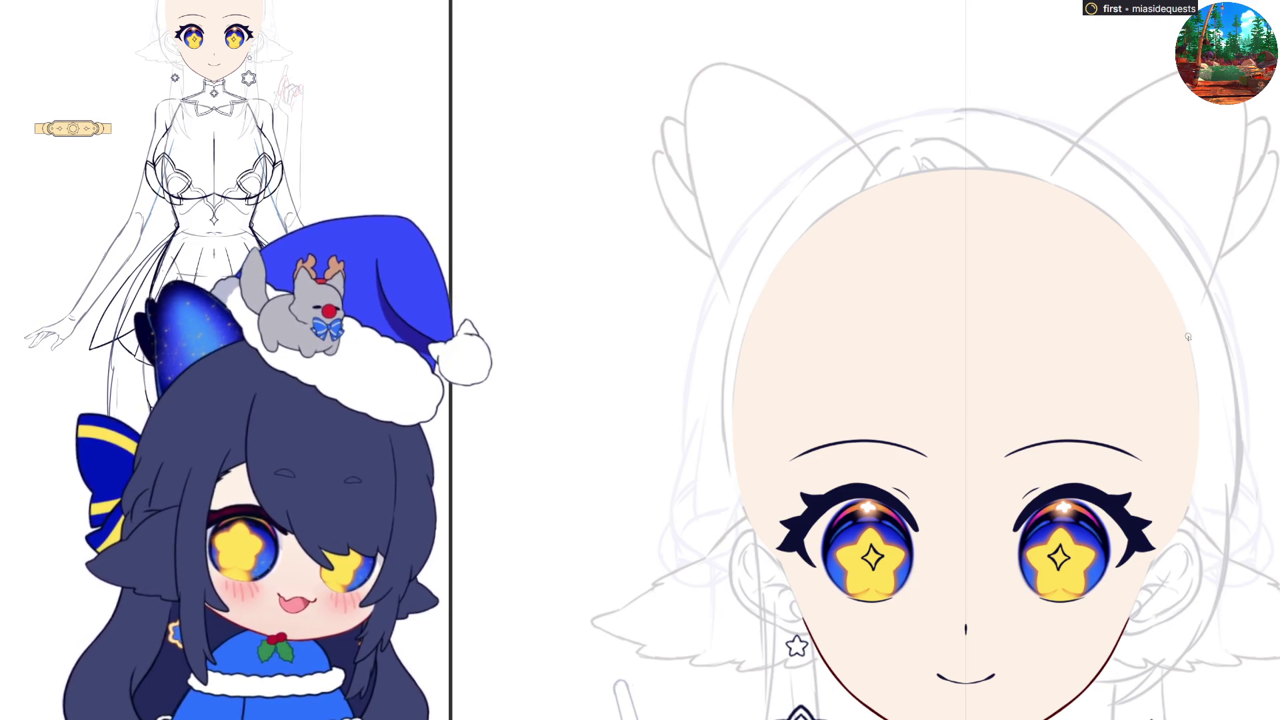
# - Draw mirrored dark-red lines down the head's side edges, with the canvas flipped
pyautogui.moveTo(1191, 337); pyautogui.dragTo(1198, 394)
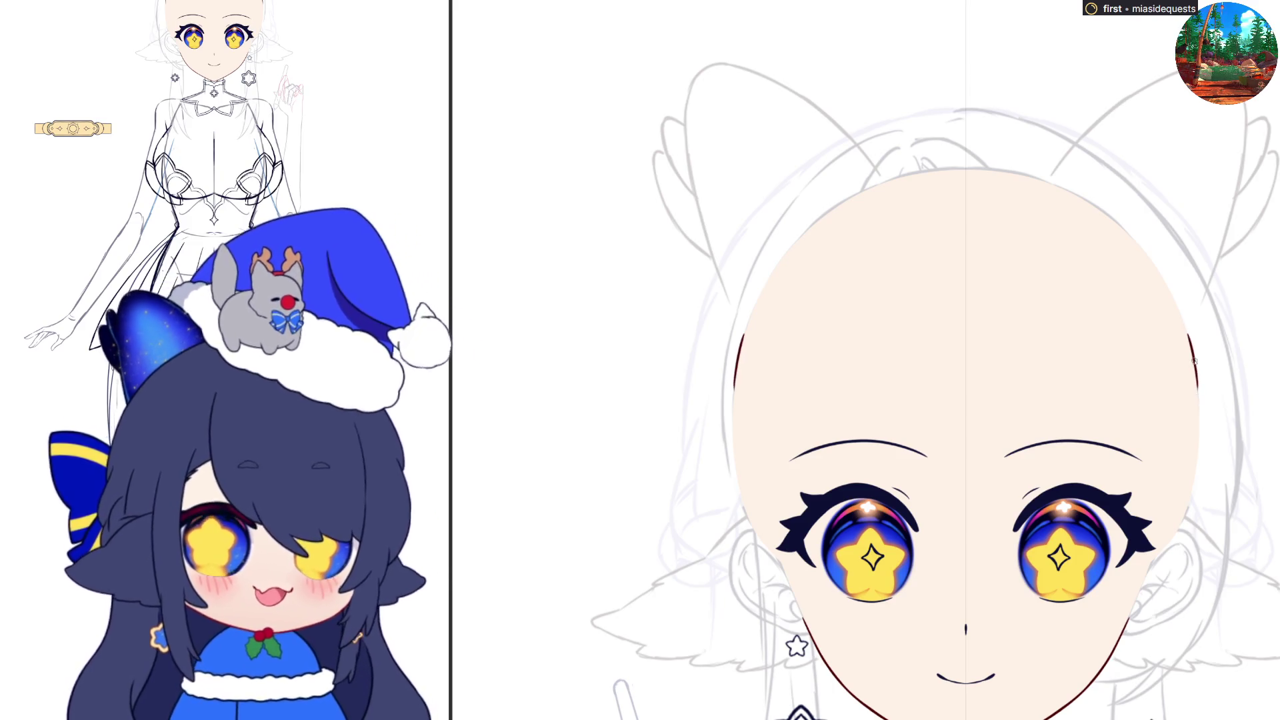
pyautogui.scroll(3, 1238, 508)
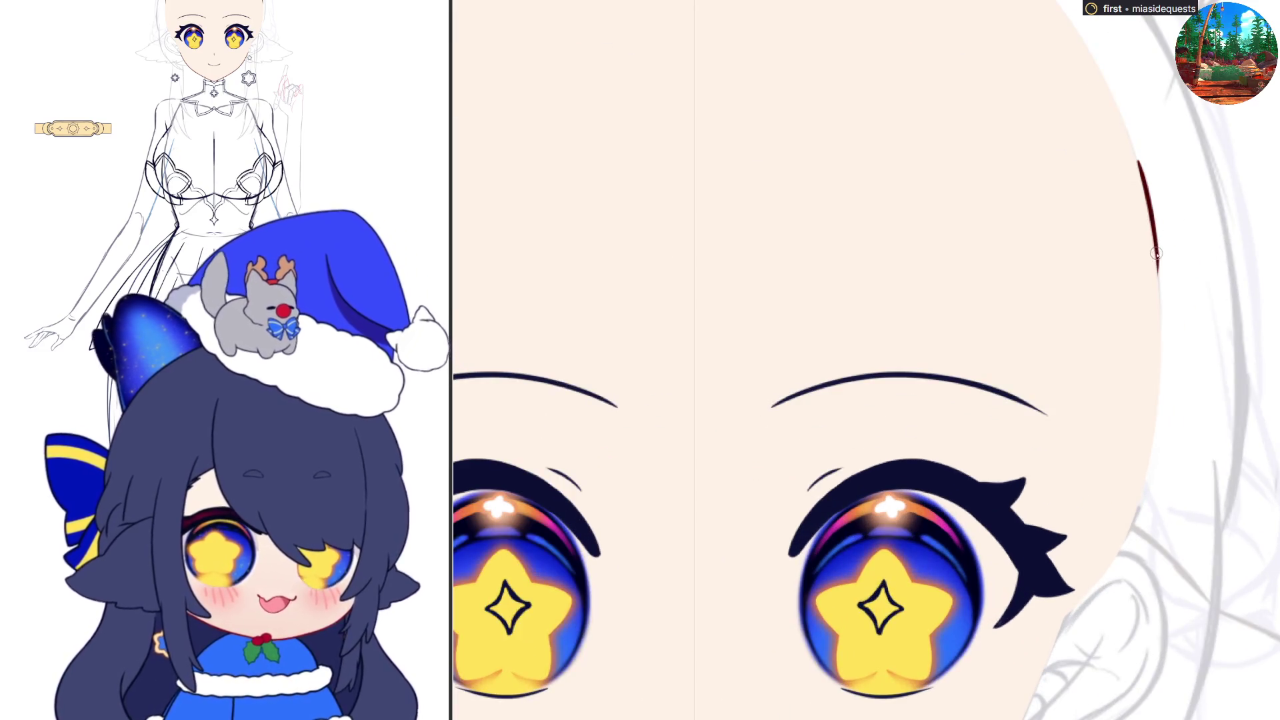
pyautogui.moveTo(1153, 233); pyautogui.dragTo(1158, 342)
pyautogui.press('m')
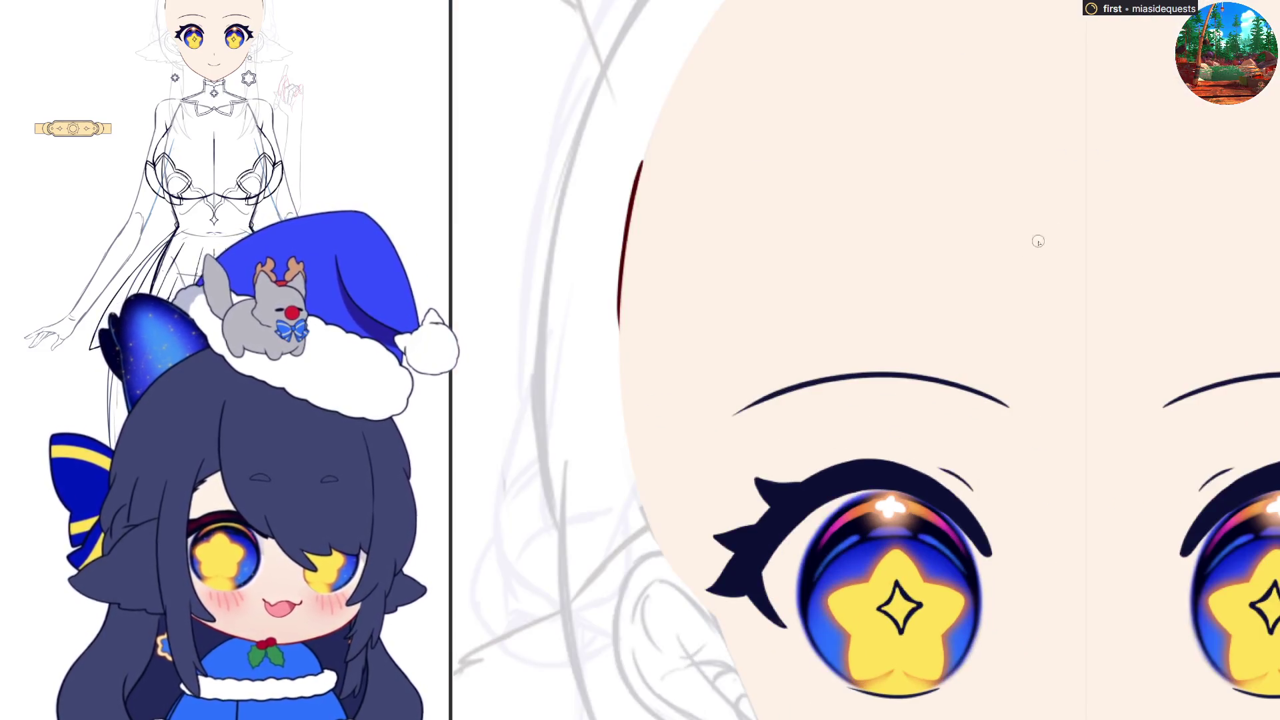
pyautogui.moveTo(619, 318); pyautogui.dragTo(634, 490)
pyautogui.hotkey('ctrl', 'z')
# - Extend the head edge outline down-right into the cheek line
pyautogui.moveTo(620, 395); pyautogui.dragTo(656, 544)
pyautogui.moveTo(619, 397); pyautogui.dragTo(646, 523)
pyautogui.hotkey('ctrl', 'z')
pyautogui.moveTo(622, 433)
pyautogui.mouseDown()
pyautogui.moveTo(667, 562)
pyautogui.moveTo(724, 628)
pyautogui.mouseUp()
pyautogui.hotkey('ctrl', 'z')
pyautogui.moveTo(668, 565); pyautogui.dragTo(717, 617)
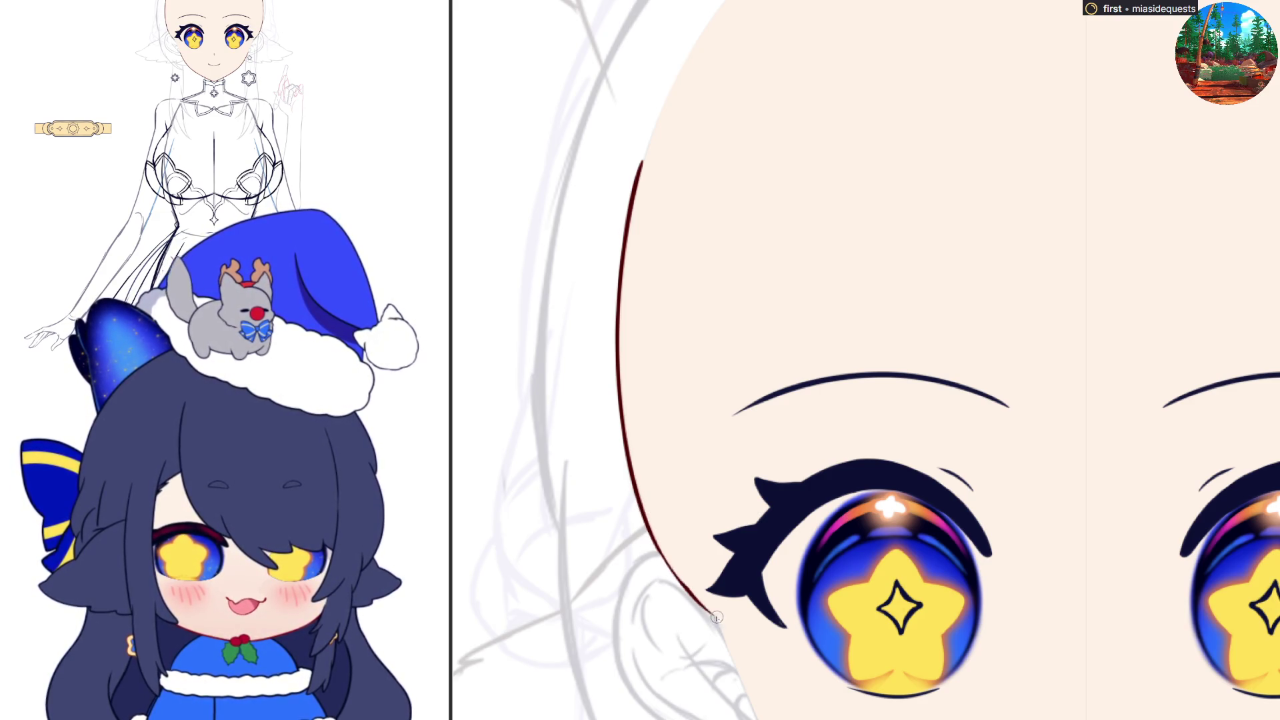
pyautogui.moveTo(652, 531); pyautogui.dragTo(708, 609)
pyautogui.moveTo(652, 536); pyautogui.dragTo(723, 625)
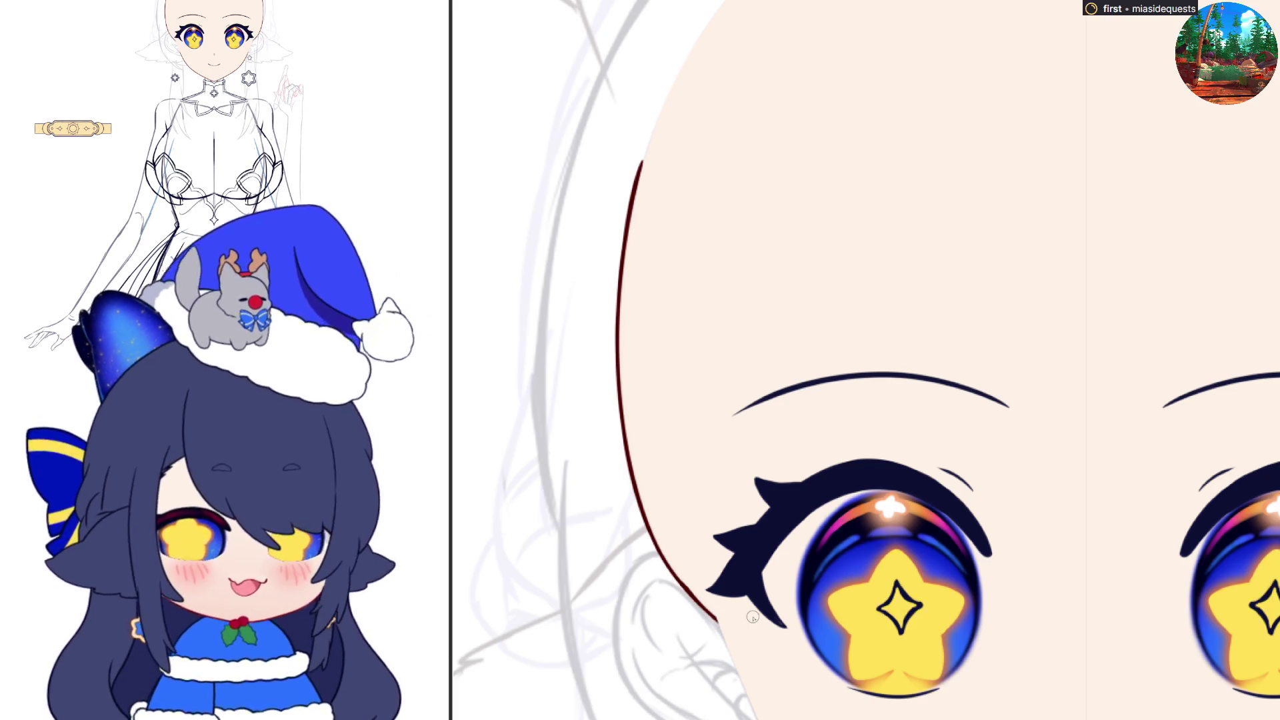
# - Extend the face's left outline upward, redrawing it thinner and smoother
pyautogui.scroll(-5, 687, 302)
pyautogui.scroll(-2, 847, 481)
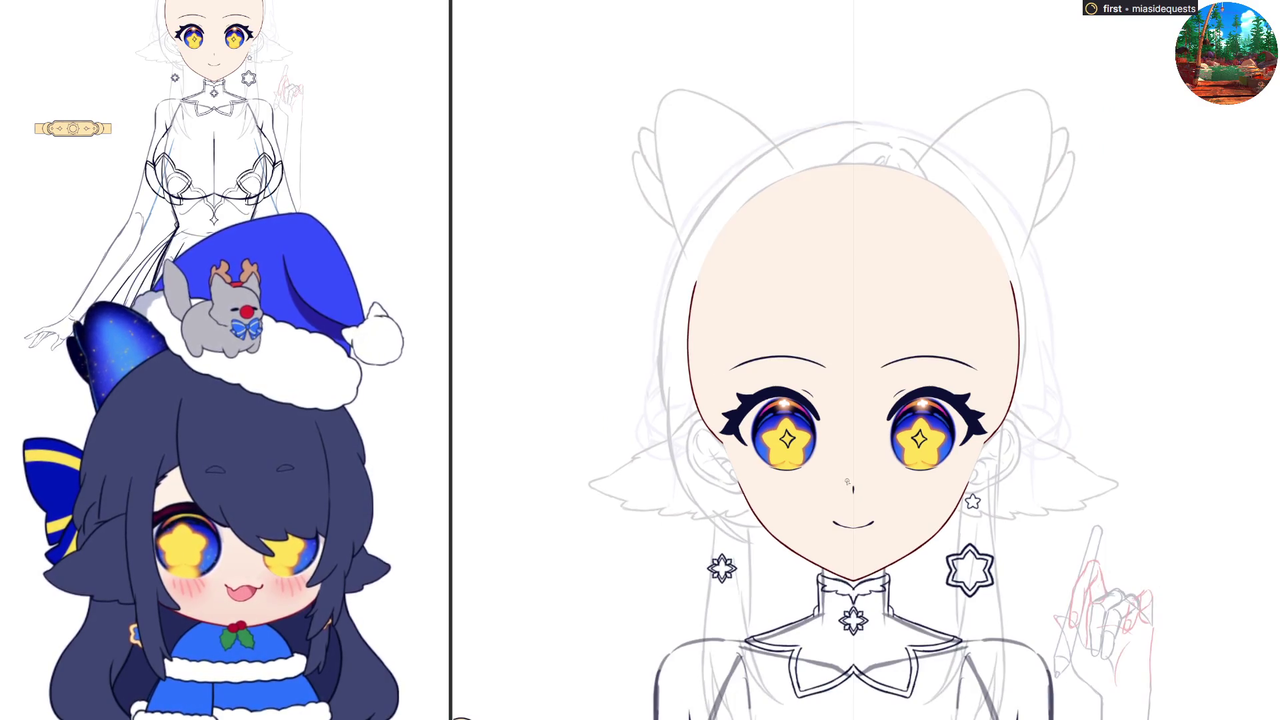
pyautogui.scroll(5, 760, 304)
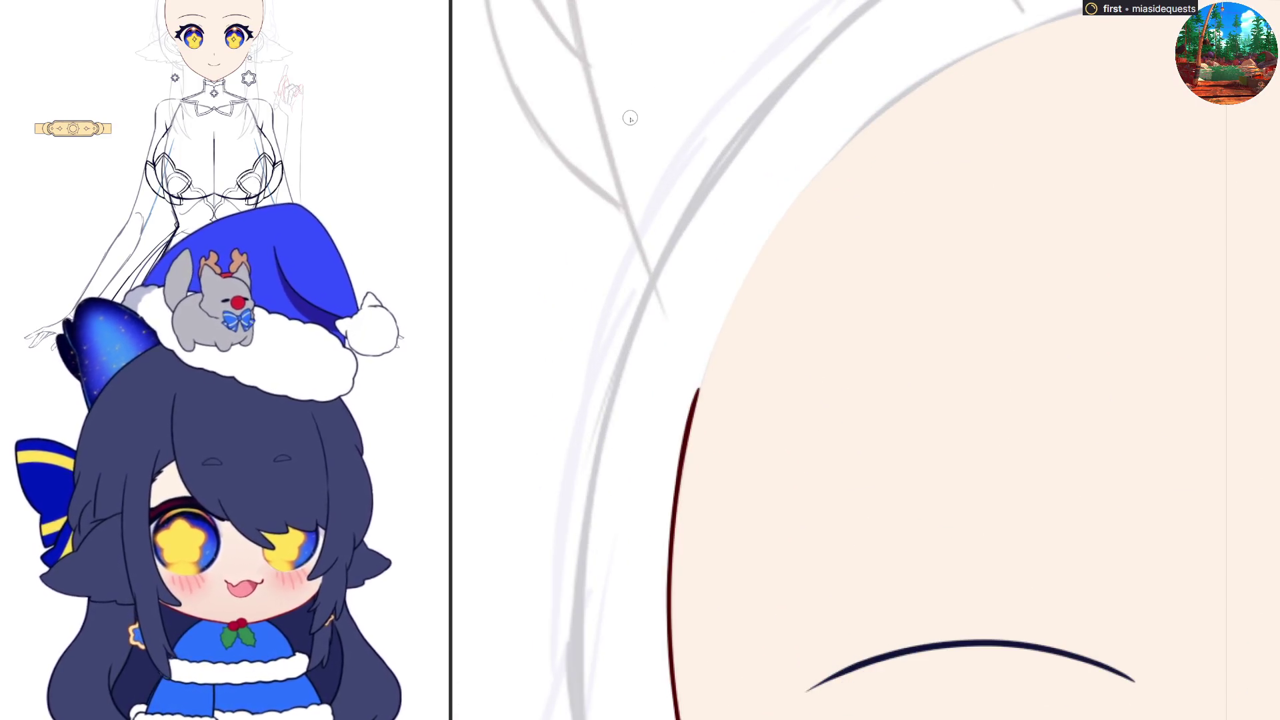
pyautogui.moveTo(693, 418); pyautogui.dragTo(720, 326)
pyautogui.moveTo(690, 417); pyautogui.dragTo(706, 363)
pyautogui.moveTo(724, 301)
pyautogui.mouseDown()
pyautogui.moveTo(686, 427)
pyautogui.moveTo(740, 280)
pyautogui.moveTo(784, 212)
pyautogui.mouseUp()
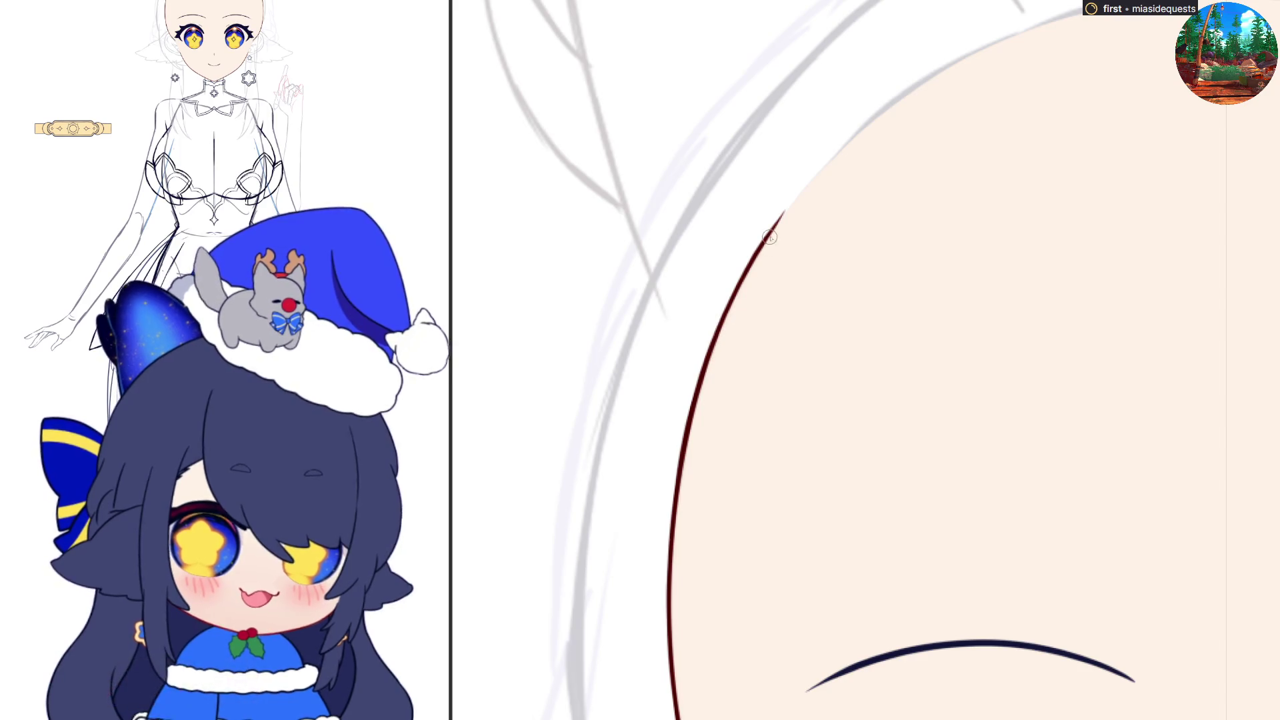
# - Outline the top-right edge of the head on the mirrored canvas
pyautogui.press('h')
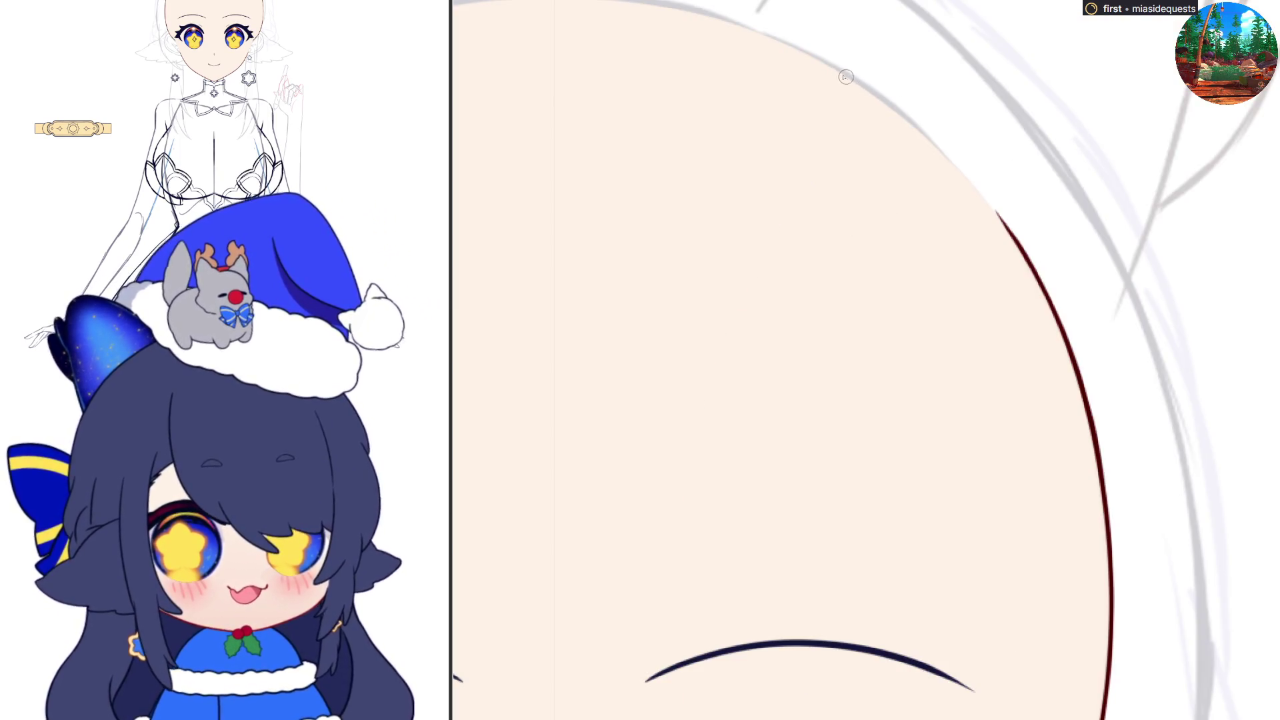
pyautogui.moveTo(845, 77); pyautogui.dragTo(944, 148)
pyautogui.hotkey('ctrl', 'z')
pyautogui.moveTo(848, 75); pyautogui.dragTo(967, 182)
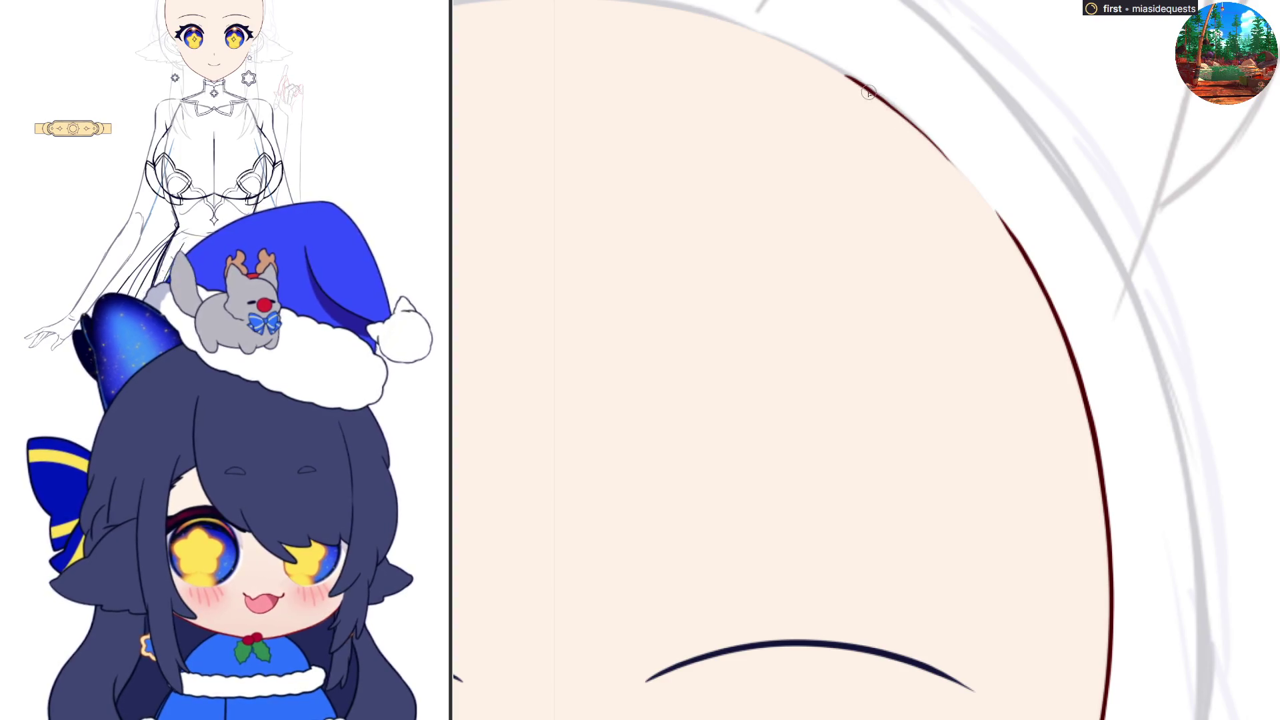
pyautogui.moveTo(854, 76)
pyautogui.mouseDown()
pyautogui.moveTo(967, 179)
pyautogui.moveTo(1019, 251)
pyautogui.mouseUp()
pyautogui.hotkey('ctrl', 'z')
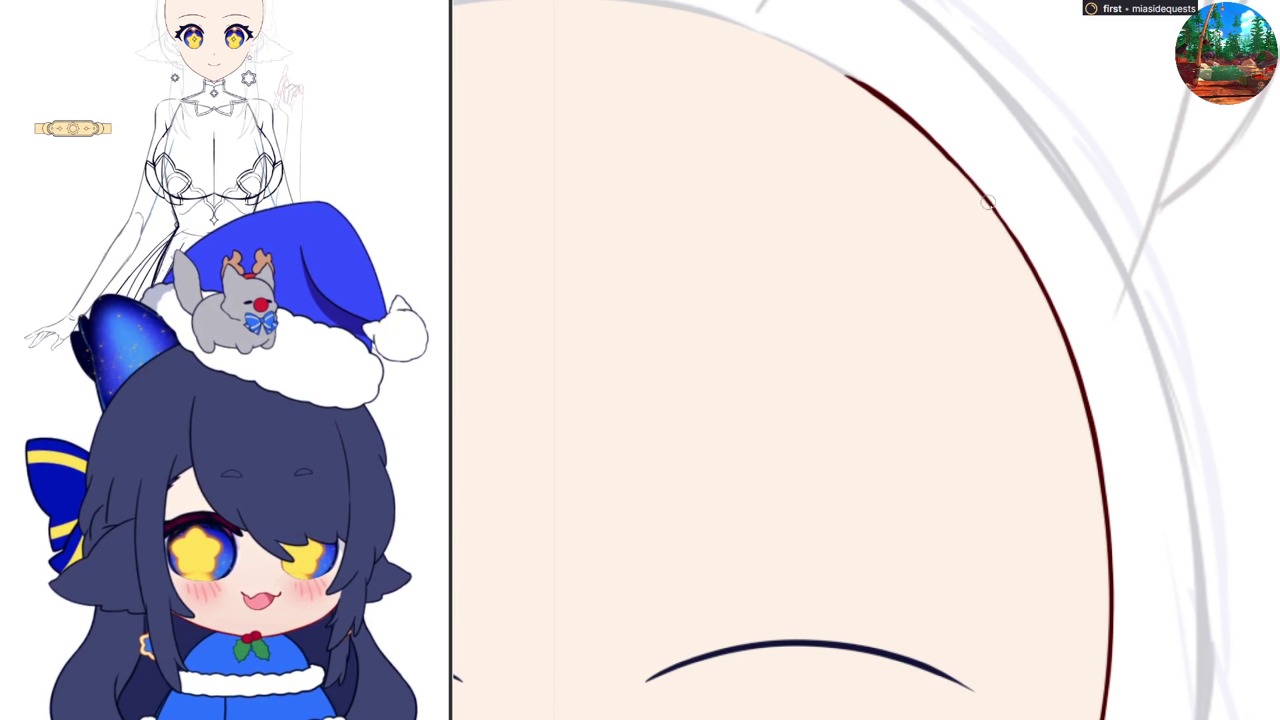
pyautogui.press('h')
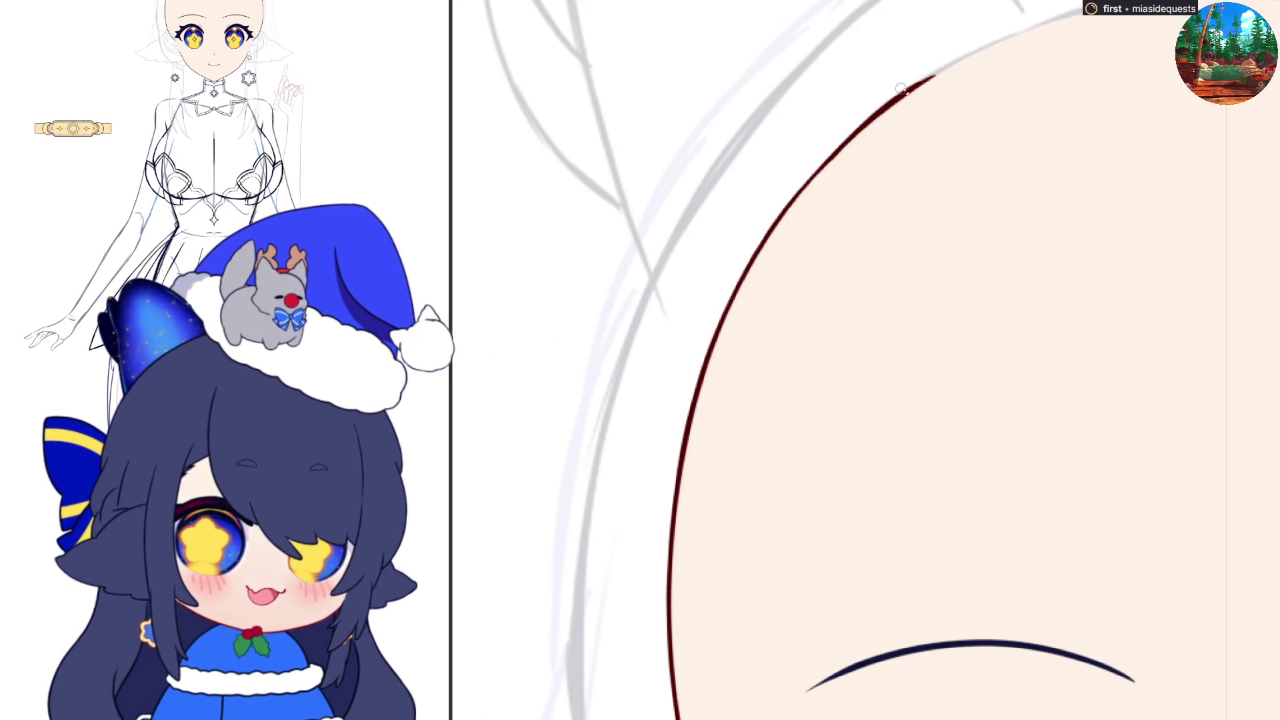
# - Extend the head outline up-right toward the crown and zoom out to check
pyautogui.moveTo(894, 102); pyautogui.dragTo(1002, 40)
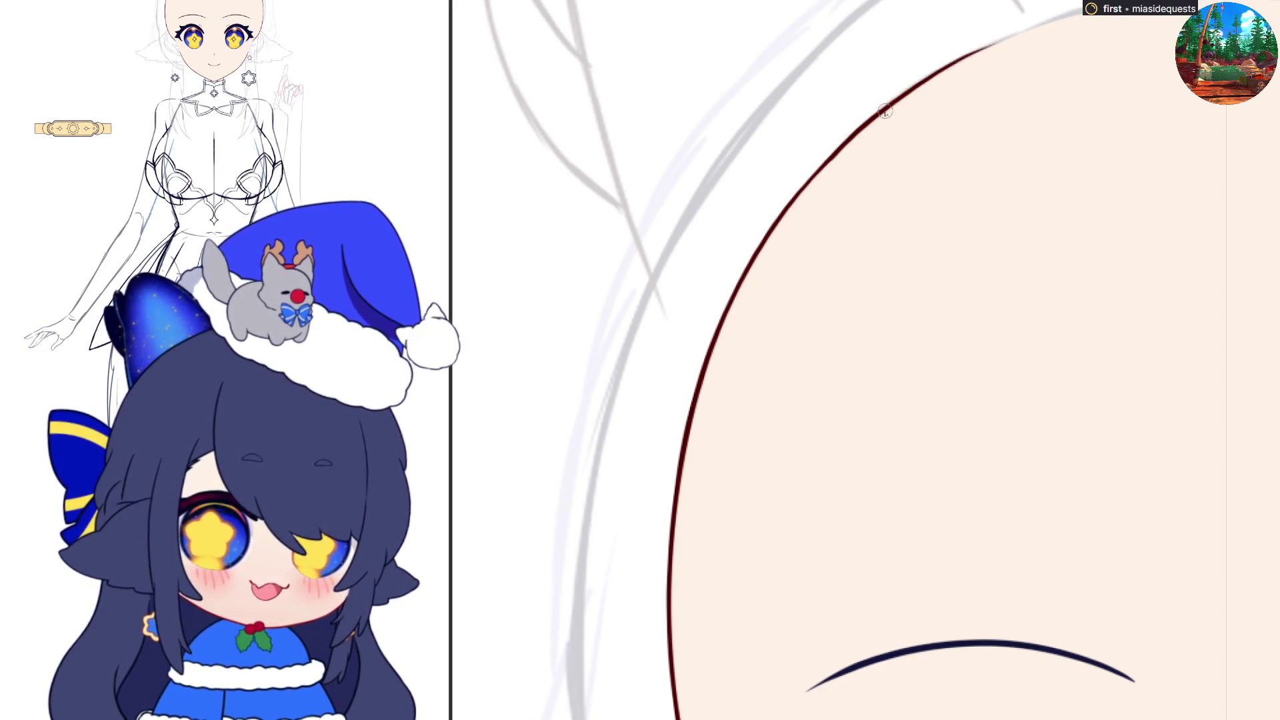
pyautogui.moveTo(894, 102)
pyautogui.mouseDown()
pyautogui.moveTo(1042, 11)
pyautogui.moveTo(1067, 17)
pyautogui.mouseUp()
pyautogui.hotkey('ctrl', 'z')
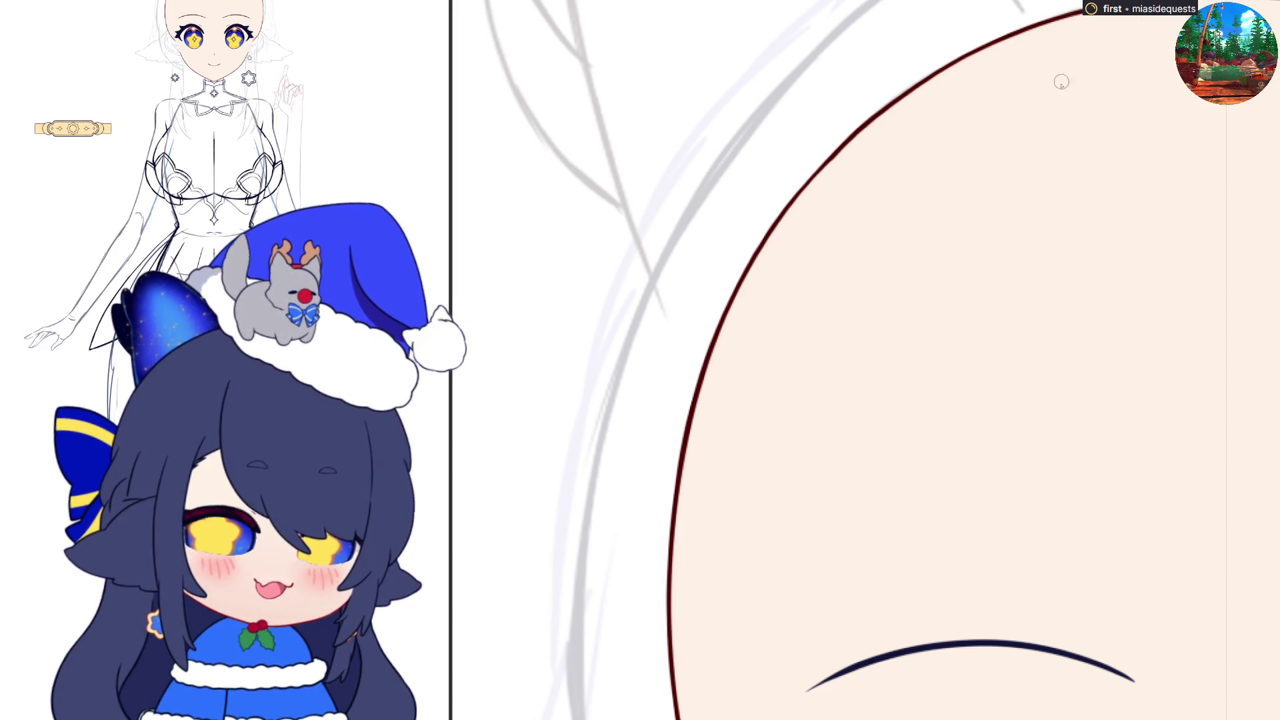
pyautogui.scroll(-5, 1107, 196)
pyautogui.scroll(6, 1106, 196)
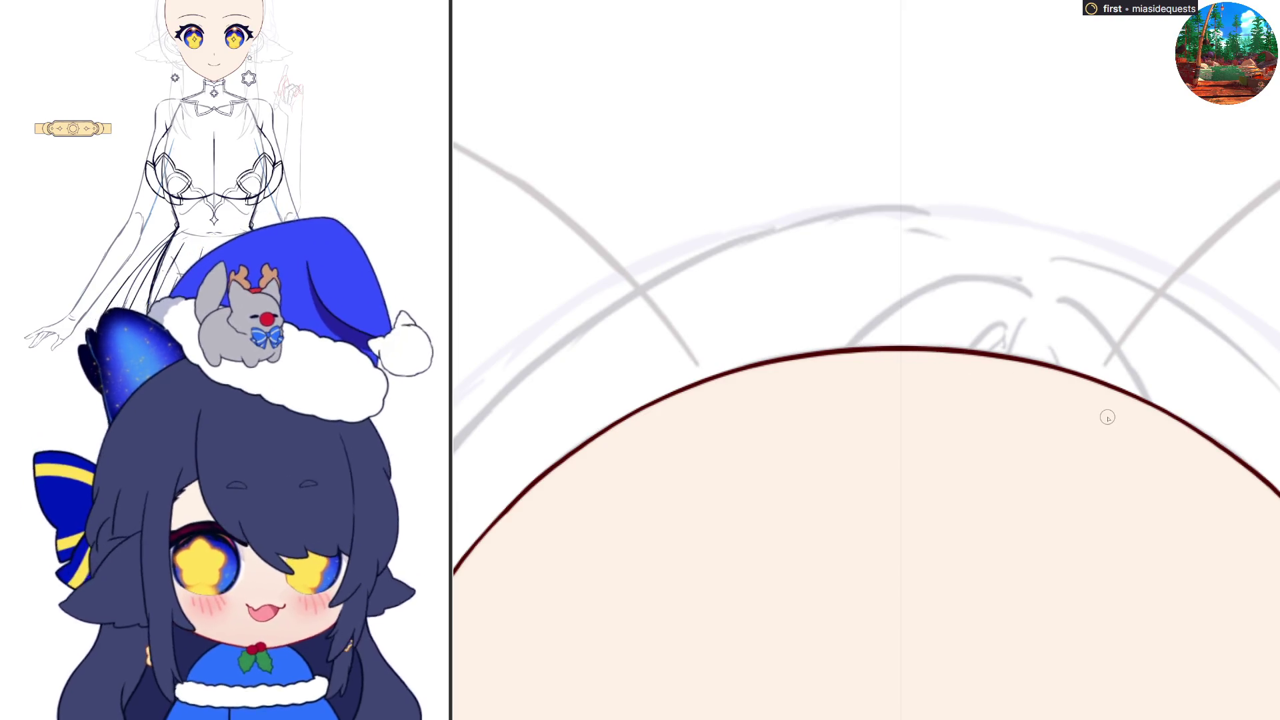
pyautogui.scroll(-5, 1108, 418)
pyautogui.scroll(3, 1068, 594)
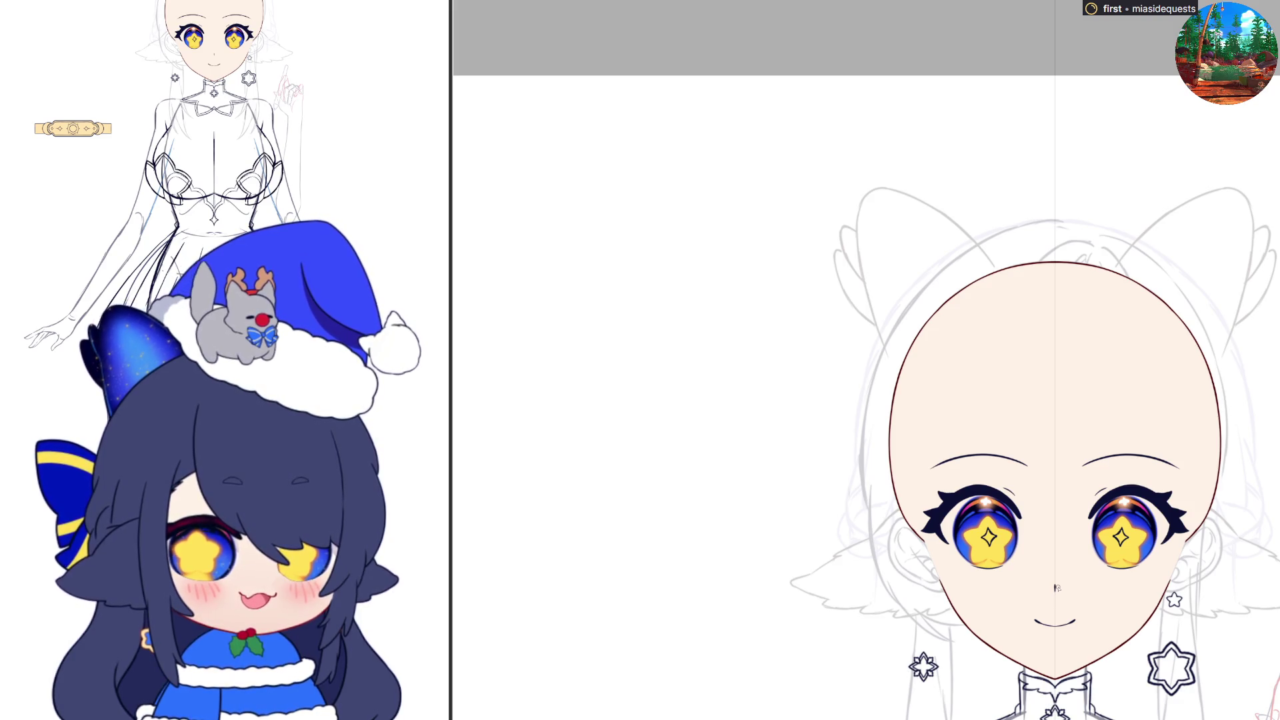
pyautogui.scroll(3, 1058, 611)
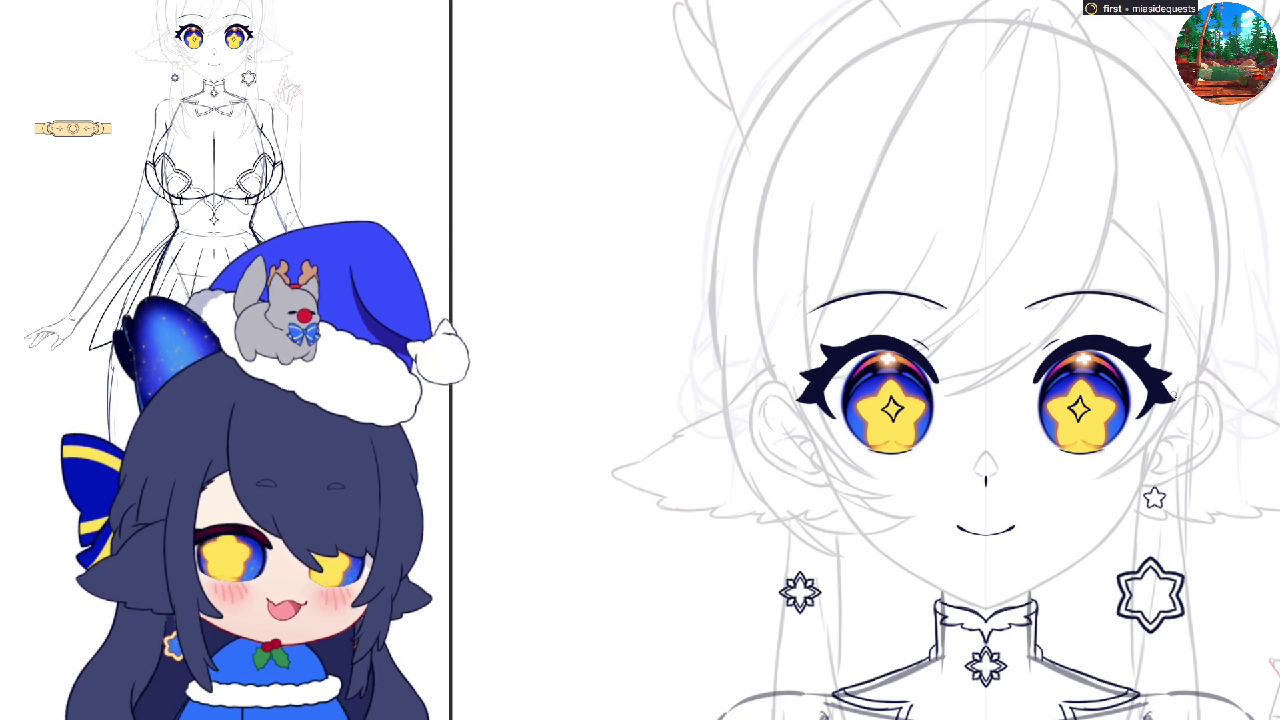
# - Draw mirrored dark red ear outlines beside the eyes, undoing stray strokes
pyautogui.moveTo(1171, 396)
pyautogui.mouseDown()
pyautogui.moveTo(1206, 385)
pyautogui.moveTo(1218, 427)
pyautogui.moveTo(1209, 456)
pyautogui.moveTo(1177, 467)
pyautogui.mouseUp()
pyautogui.hotkey('ctrl', 'z')
pyautogui.hotkey('ctrl', 'z')
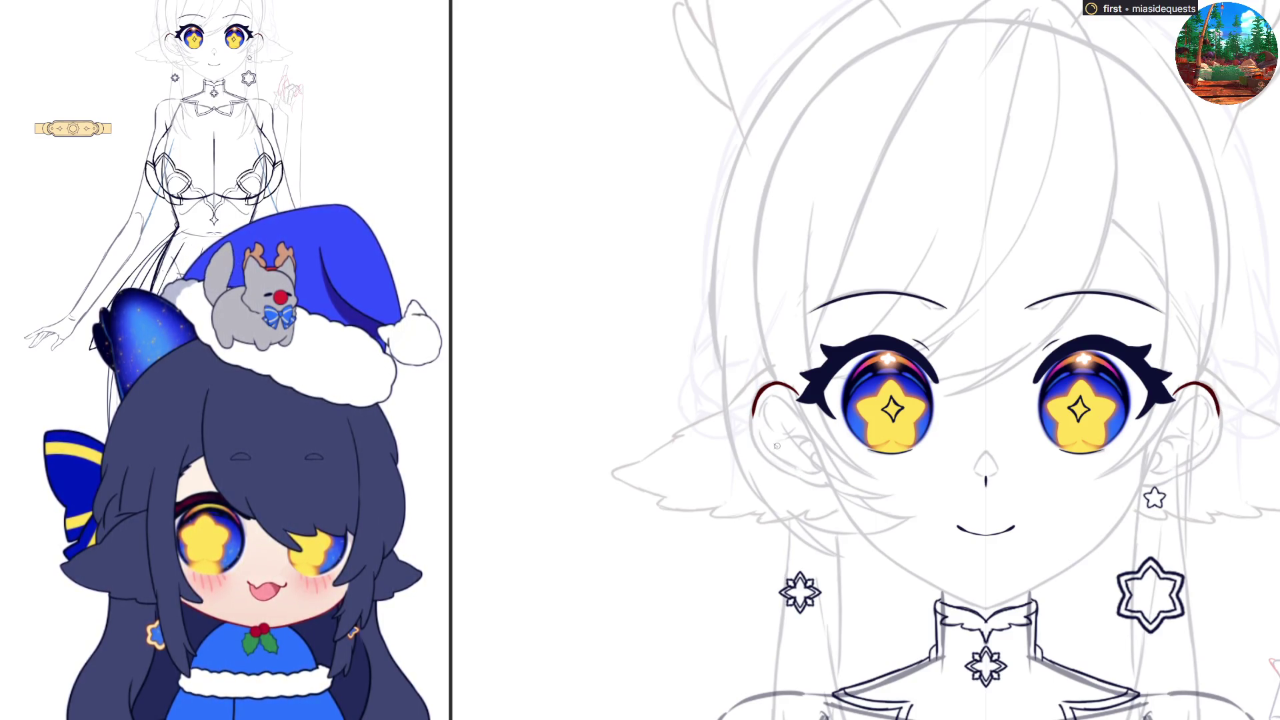
pyautogui.moveTo(757, 400)
pyautogui.mouseDown()
pyautogui.moveTo(766, 459)
pyautogui.moveTo(802, 476)
pyautogui.mouseUp()
pyautogui.hotkey('ctrl', 'z')
pyautogui.moveTo(755, 399)
pyautogui.mouseDown()
pyautogui.moveTo(760, 456)
pyautogui.moveTo(793, 478)
pyautogui.mouseUp()
pyautogui.hotkey('ctrl', 'z')
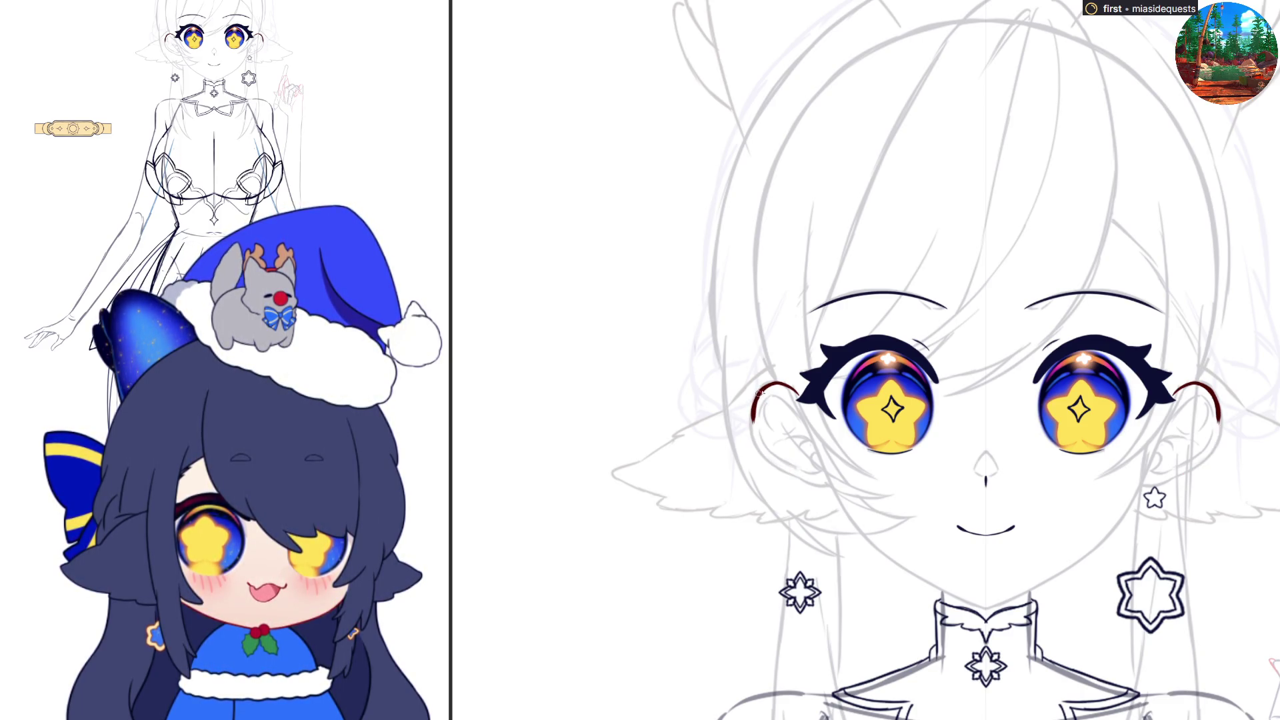
pyautogui.moveTo(752, 434)
pyautogui.mouseDown()
pyautogui.moveTo(804, 481)
pyautogui.moveTo(788, 470)
pyautogui.moveTo(835, 480)
pyautogui.mouseUp()
pyautogui.hotkey('ctrl', 'z')
pyautogui.hotkey('ctrl', 'z')
pyautogui.hotkey('ctrl', 'z')
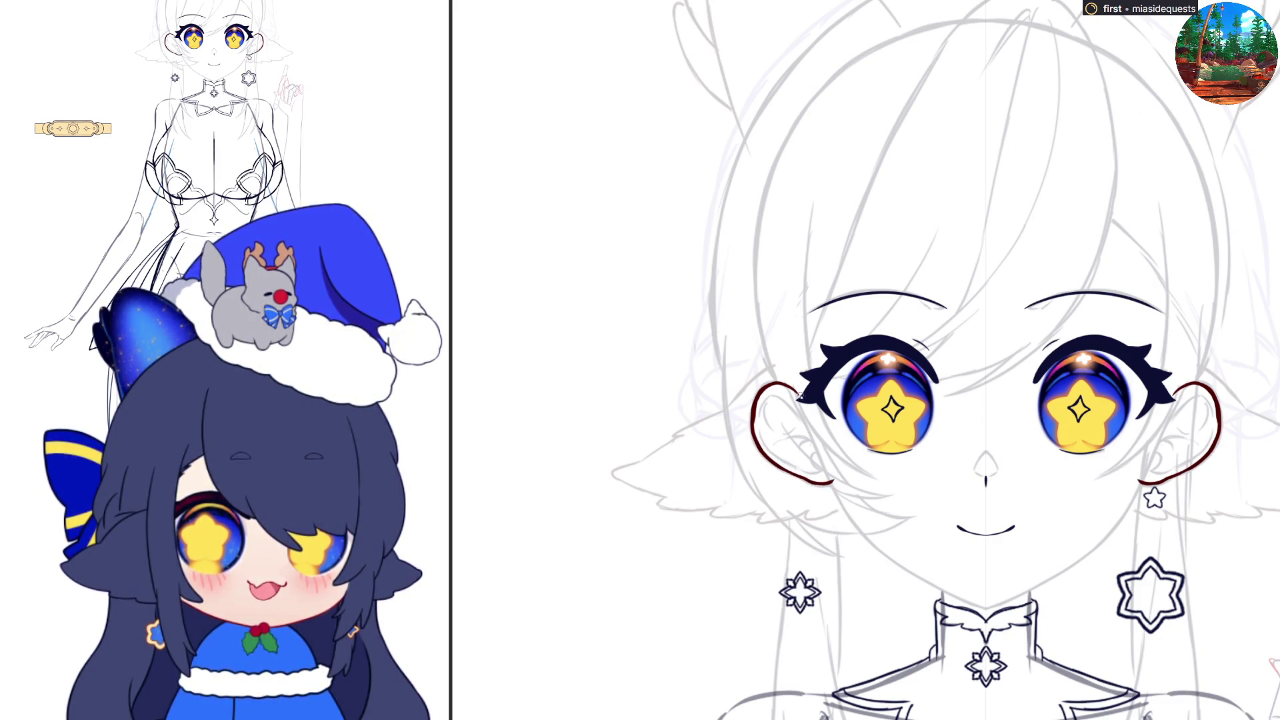
# - Trace the inner ear edge and fill both ears with pale peach
pyautogui.moveTo(806, 403)
pyautogui.mouseDown()
pyautogui.moveTo(835, 478)
pyautogui.moveTo(817, 477)
pyautogui.mouseUp()
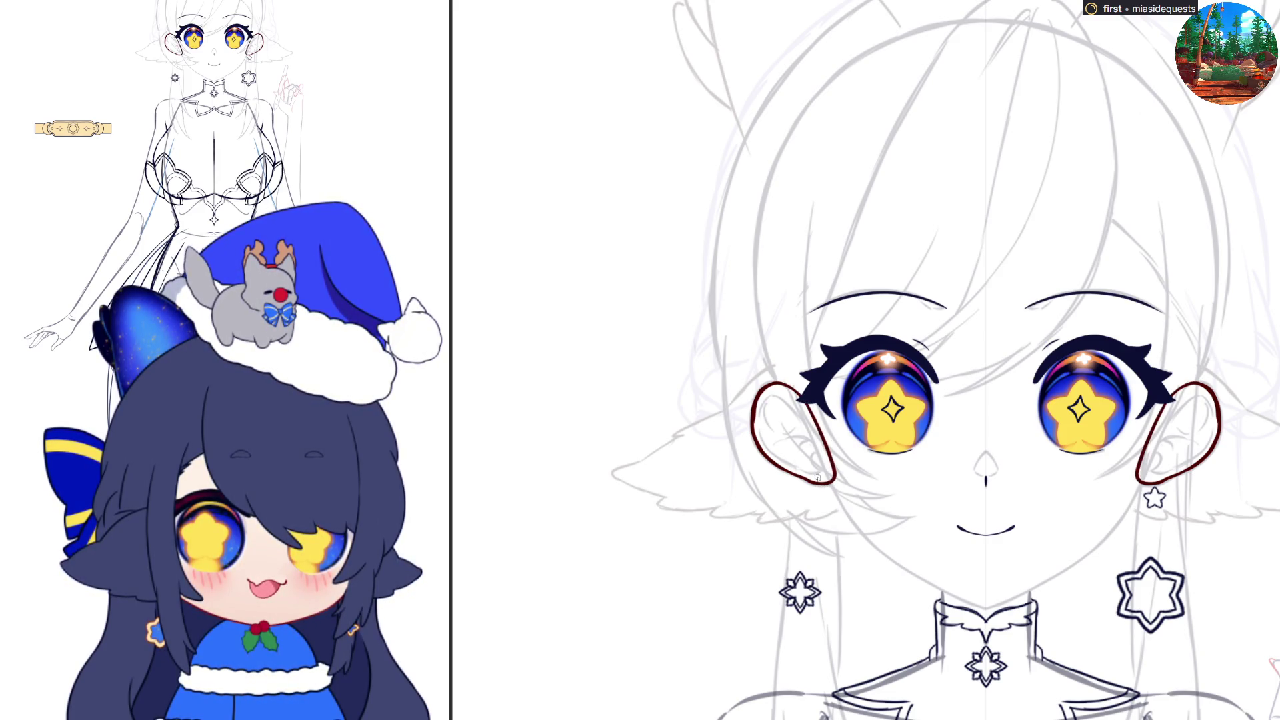
pyautogui.click(803, 445)
pyautogui.click(1192, 429)
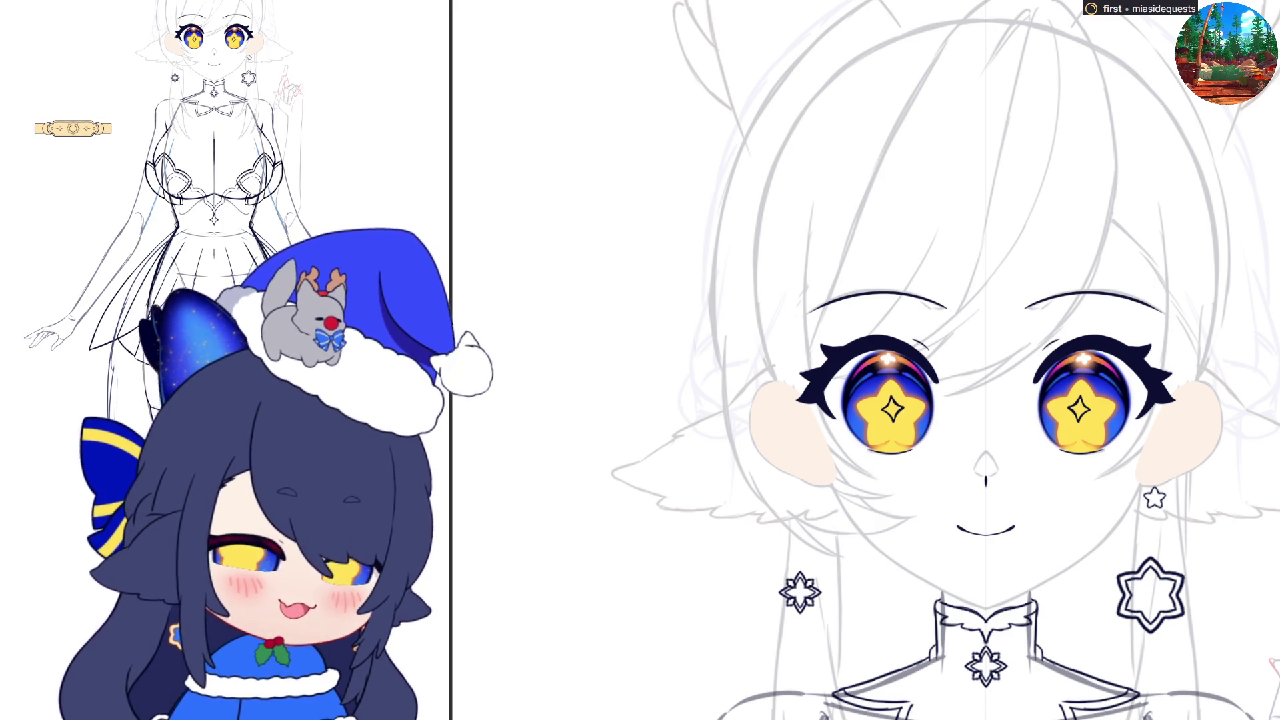
# - Redraw the ear outline's lower edge toward the star earring on a flipped canvas, retrying strokes
pyautogui.scroll(3, 1204, 421)
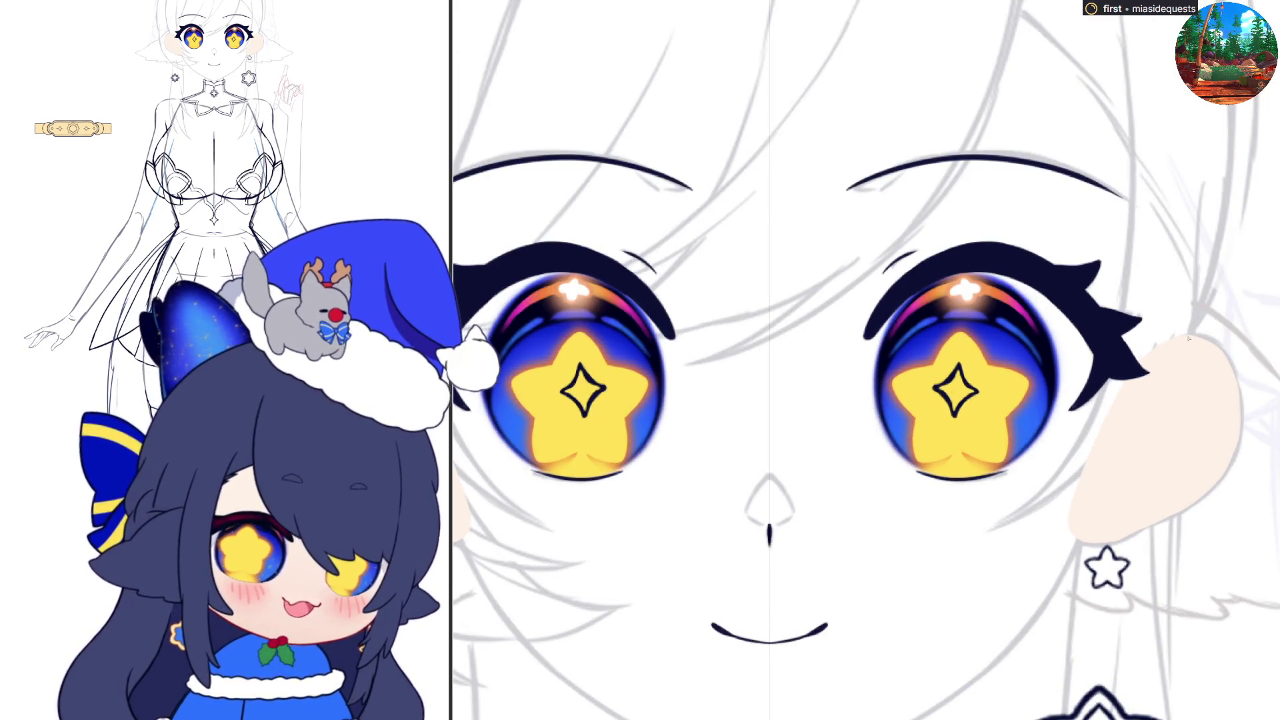
pyautogui.moveTo(1148, 354)
pyautogui.mouseDown()
pyautogui.moveTo(1200, 333)
pyautogui.moveTo(1224, 352)
pyautogui.moveTo(1235, 377)
pyautogui.moveTo(1215, 343)
pyautogui.moveTo(1241, 426)
pyautogui.moveTo(1224, 474)
pyautogui.mouseUp()
pyautogui.press('h')
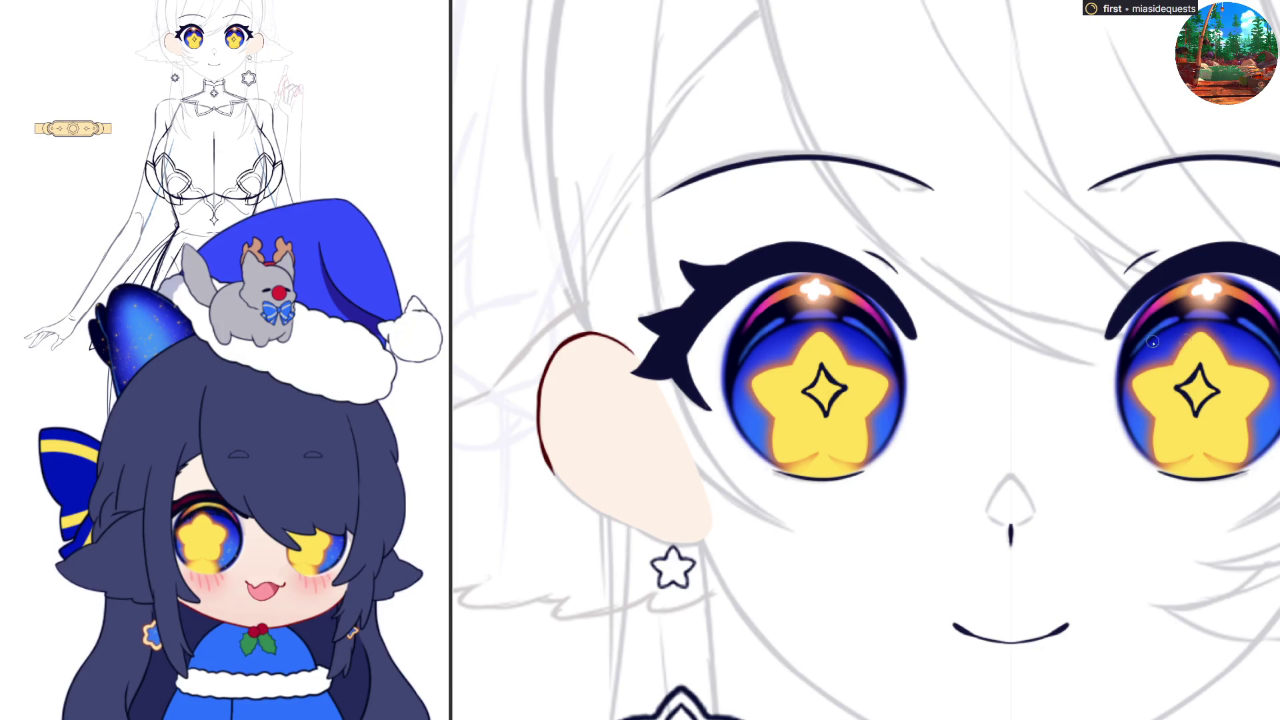
pyautogui.hotkey('ctrl', 'z')
pyautogui.moveTo(542, 452); pyautogui.dragTo(608, 520)
pyautogui.hotkey('ctrl', 'z')
pyautogui.moveTo(556, 478)
pyautogui.mouseDown()
pyautogui.moveTo(667, 544)
pyautogui.moveTo(708, 534)
pyautogui.mouseUp()
pyautogui.hotkey('ctrl', 'z')
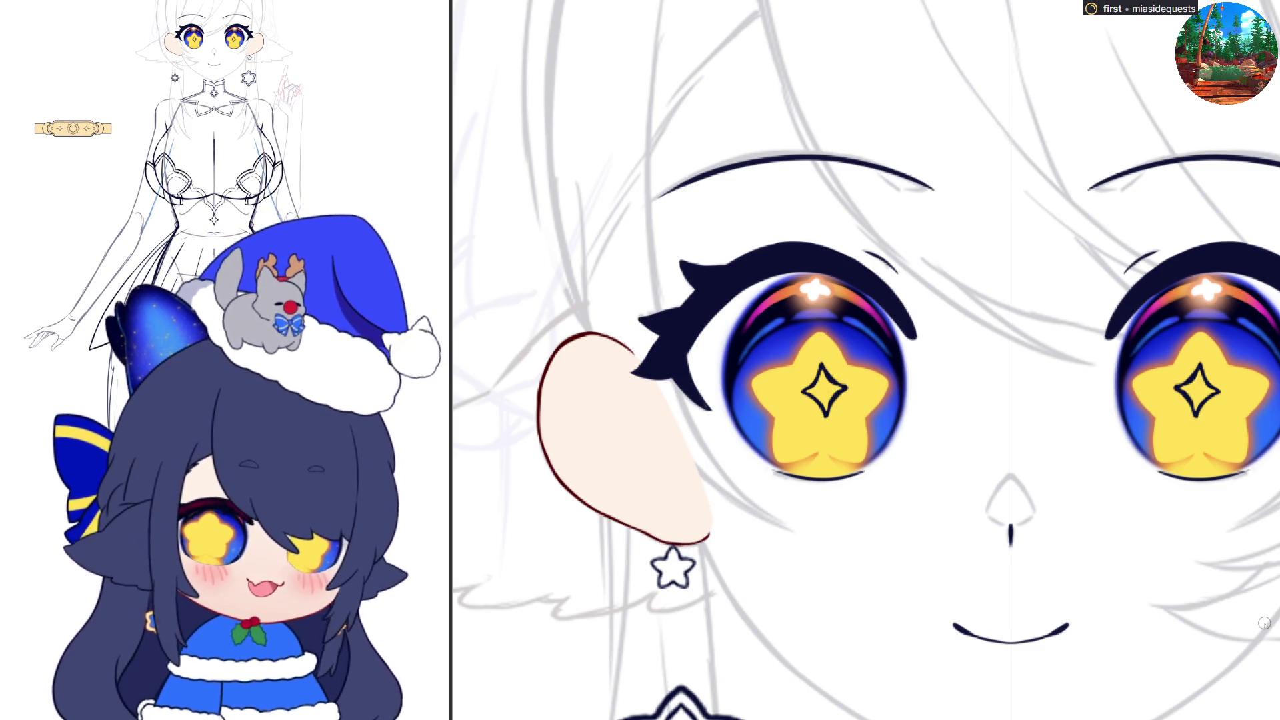
pyautogui.scroll(-1, 1265, 624)
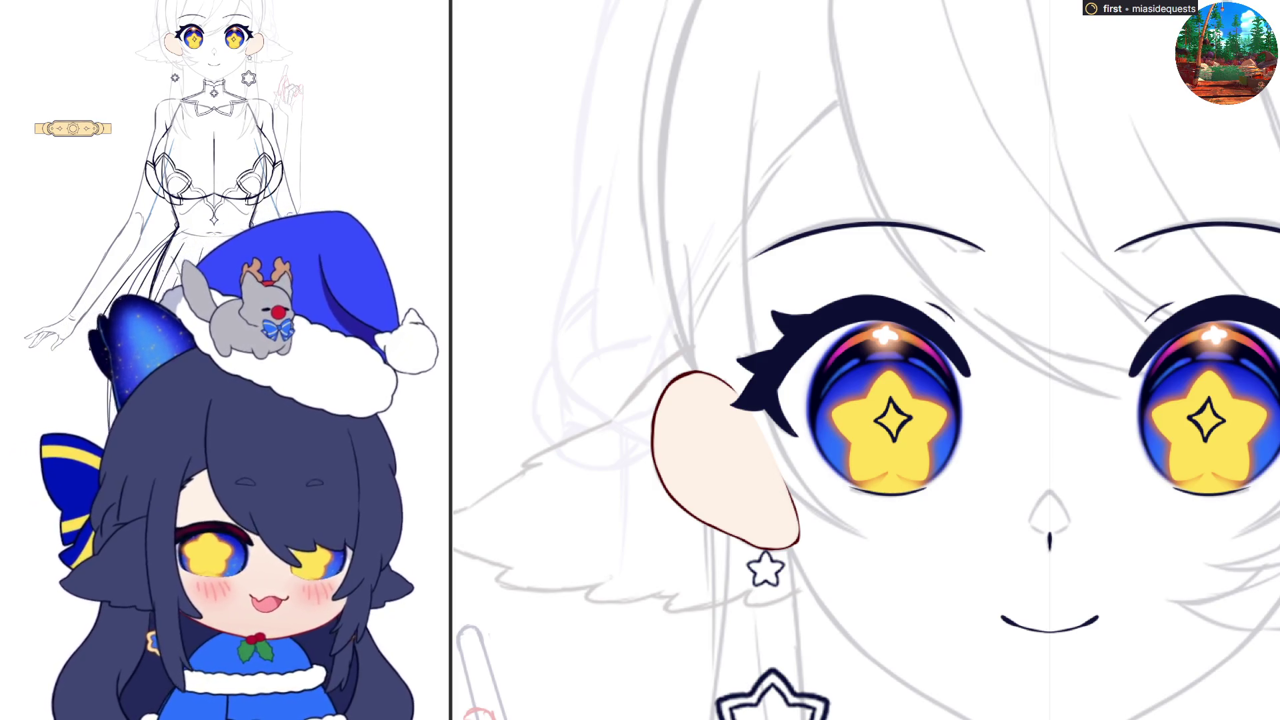
pyautogui.scroll(-5, 969, 446)
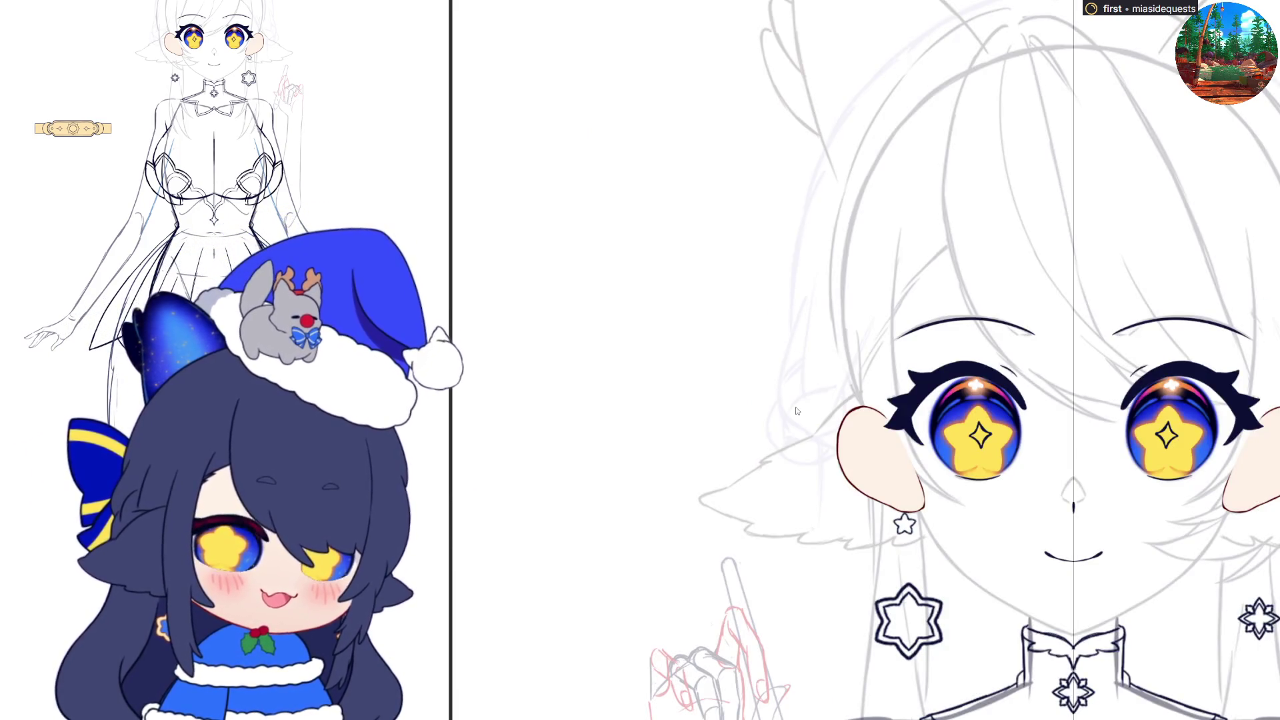
pyautogui.scroll(2, 1048, 506)
# - Remove the peach ear fills and draw the upper inner-ear curve in dark red
pyautogui.hotkey('ctrl', 'z')
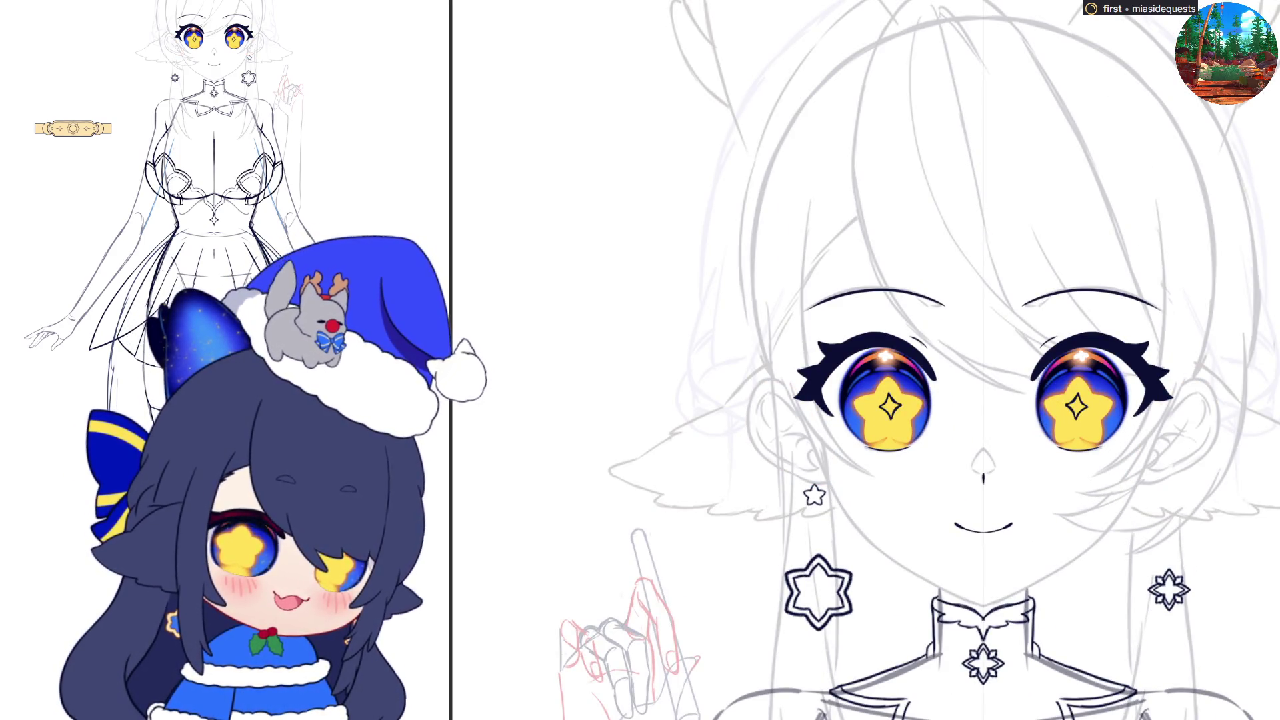
pyautogui.scroll(3, 1269, 391)
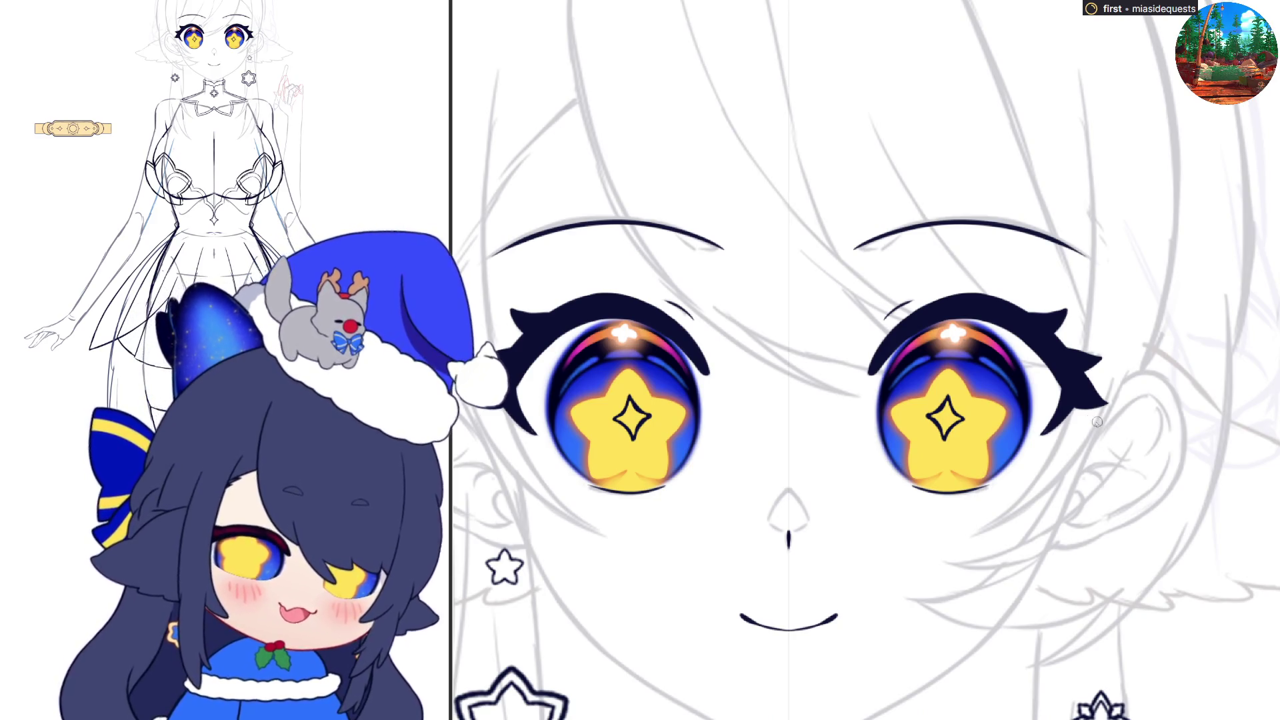
pyautogui.moveTo(1088, 447)
pyautogui.mouseDown()
pyautogui.moveTo(1142, 397)
pyautogui.moveTo(1163, 406)
pyautogui.moveTo(1160, 431)
pyautogui.moveTo(1165, 413)
pyautogui.mouseUp()
pyautogui.moveTo(1077, 477)
pyautogui.mouseDown()
pyautogui.moveTo(1150, 485)
pyautogui.moveTo(1124, 465)
pyautogui.moveTo(1150, 485)
pyautogui.mouseUp()
# - Retry the lower inner-ear contour strokes and extend the outer eyelash from the eye corner
pyautogui.hotkey('ctrl', 'z')
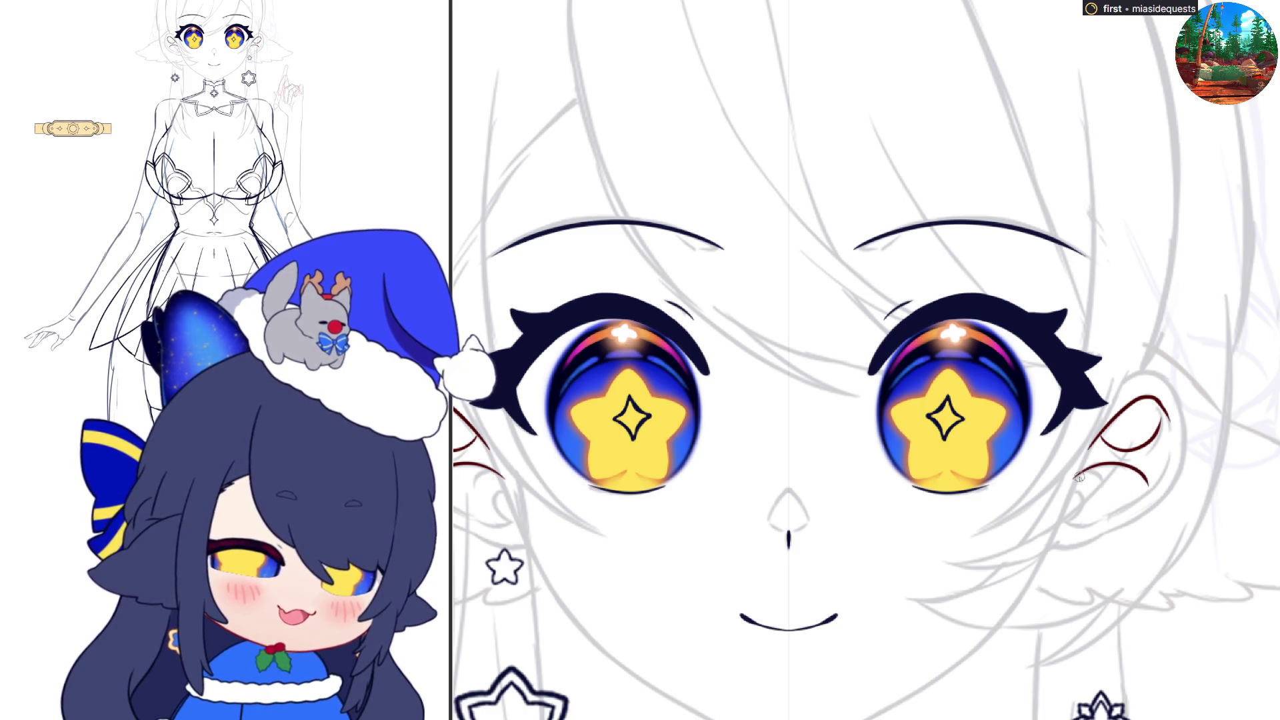
pyautogui.moveTo(1070, 481); pyautogui.dragTo(1073, 490)
pyautogui.moveTo(1074, 519)
pyautogui.mouseDown()
pyautogui.moveTo(1061, 528)
pyautogui.moveTo(1140, 495)
pyautogui.mouseUp()
pyautogui.hotkey('ctrl', 'z')
pyautogui.hotkey('ctrl', 'z')
pyautogui.moveTo(1061, 527); pyautogui.dragTo(1142, 496)
pyautogui.moveTo(1083, 468); pyautogui.dragTo(1117, 499)
pyautogui.hotkey('ctrl', 'z')
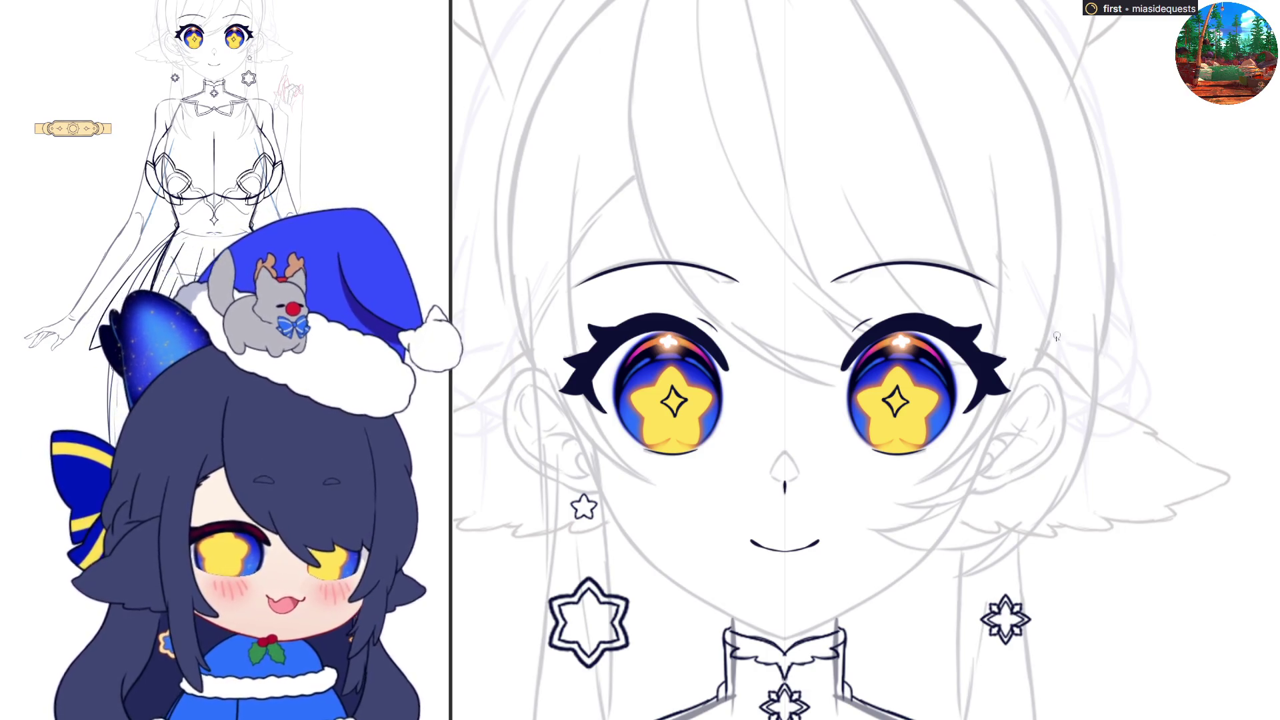
pyautogui.moveTo(1027, 345)
pyautogui.mouseDown()
pyautogui.moveTo(1103, 408)
pyautogui.moveTo(1232, 477)
pyautogui.moveTo(1157, 512)
pyautogui.mouseUp()
# - Flip the canvas, erase the lower fur line and ink the side fur's upper edge
pyautogui.hotkey('ctrl', 'z')
pyautogui.press('h')
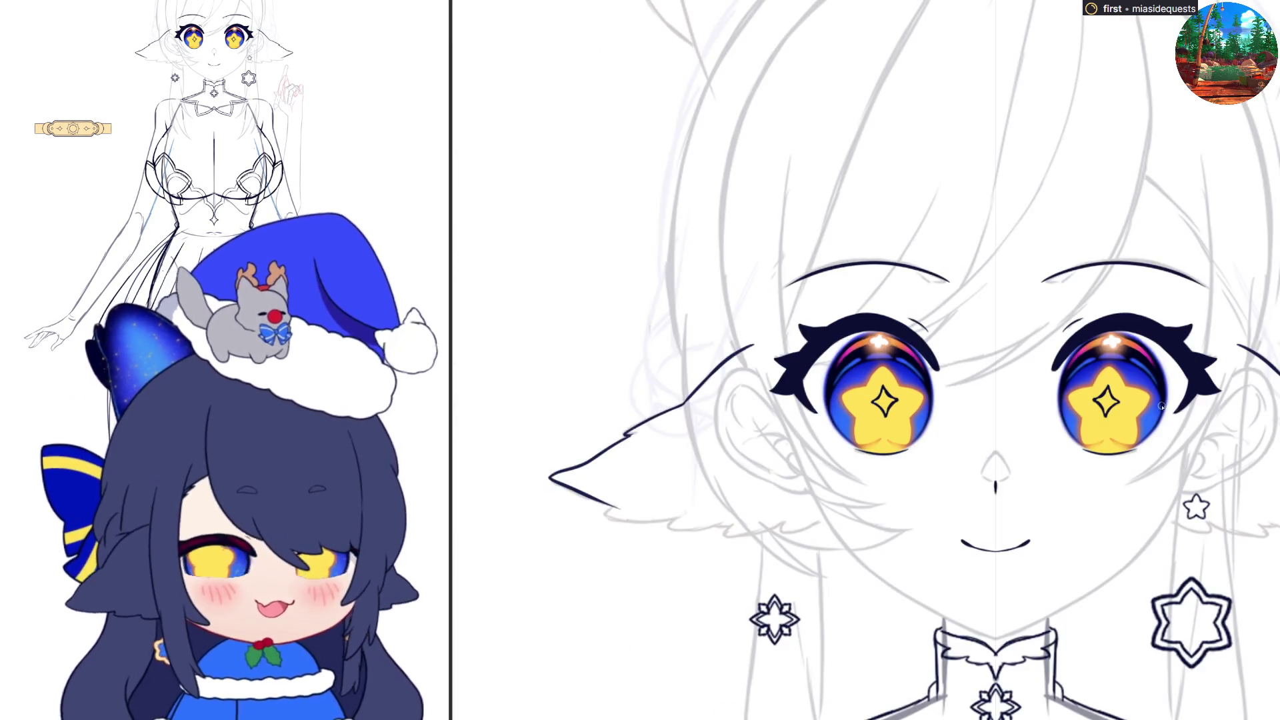
pyautogui.scroll(5, 527, 487)
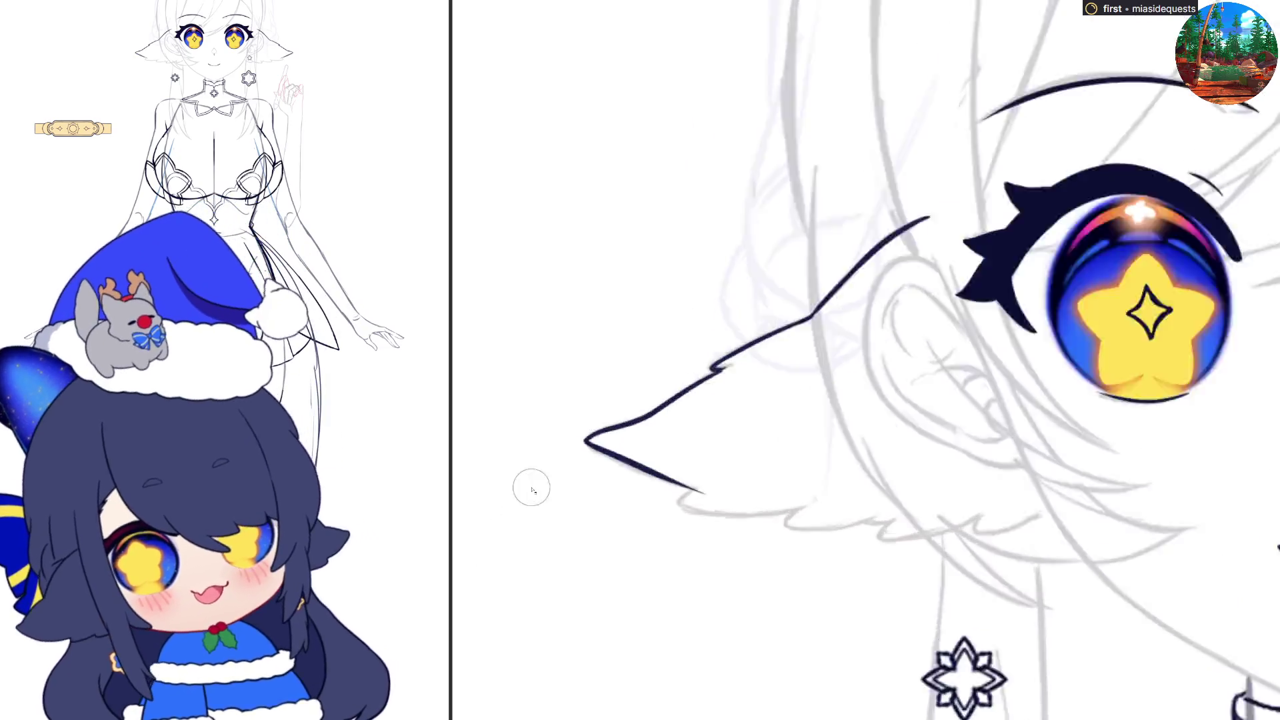
pyautogui.moveTo(646, 427); pyautogui.dragTo(1027, 538)
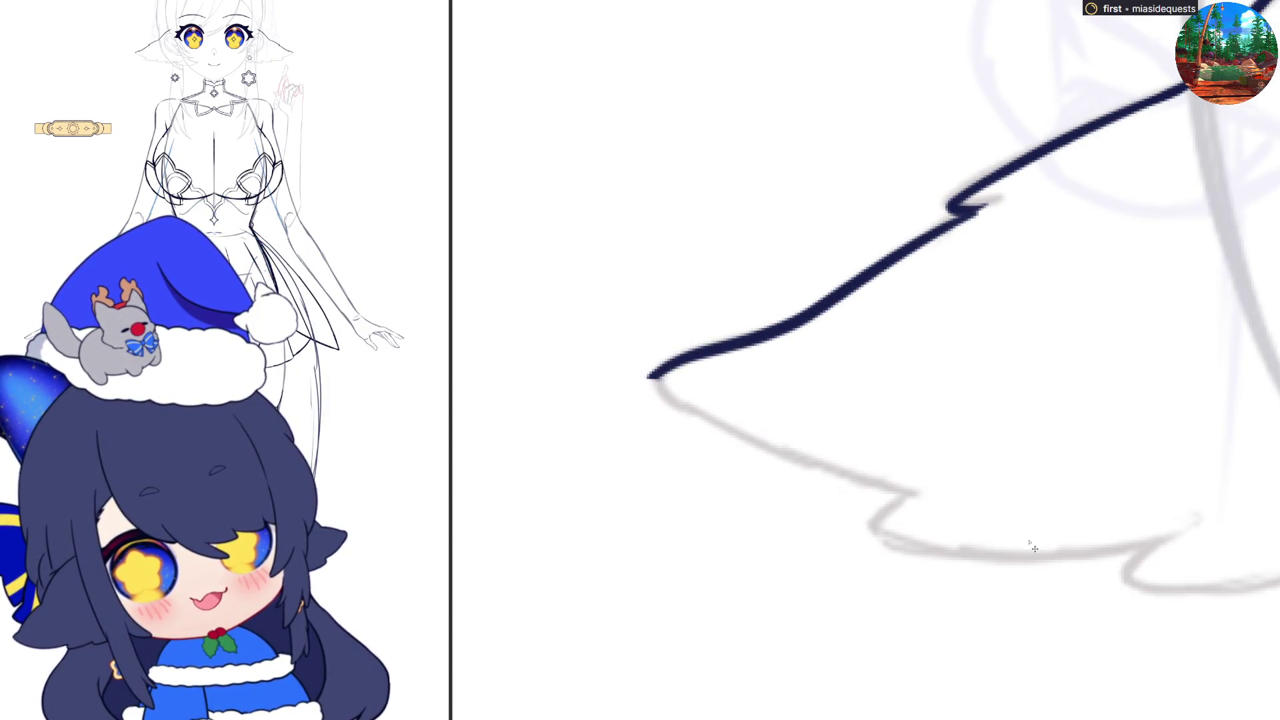
pyautogui.moveTo(650, 378)
pyautogui.mouseDown()
pyautogui.moveTo(677, 408)
pyautogui.moveTo(823, 460)
pyautogui.mouseUp()
pyautogui.moveTo(745, 443); pyautogui.dragTo(930, 496)
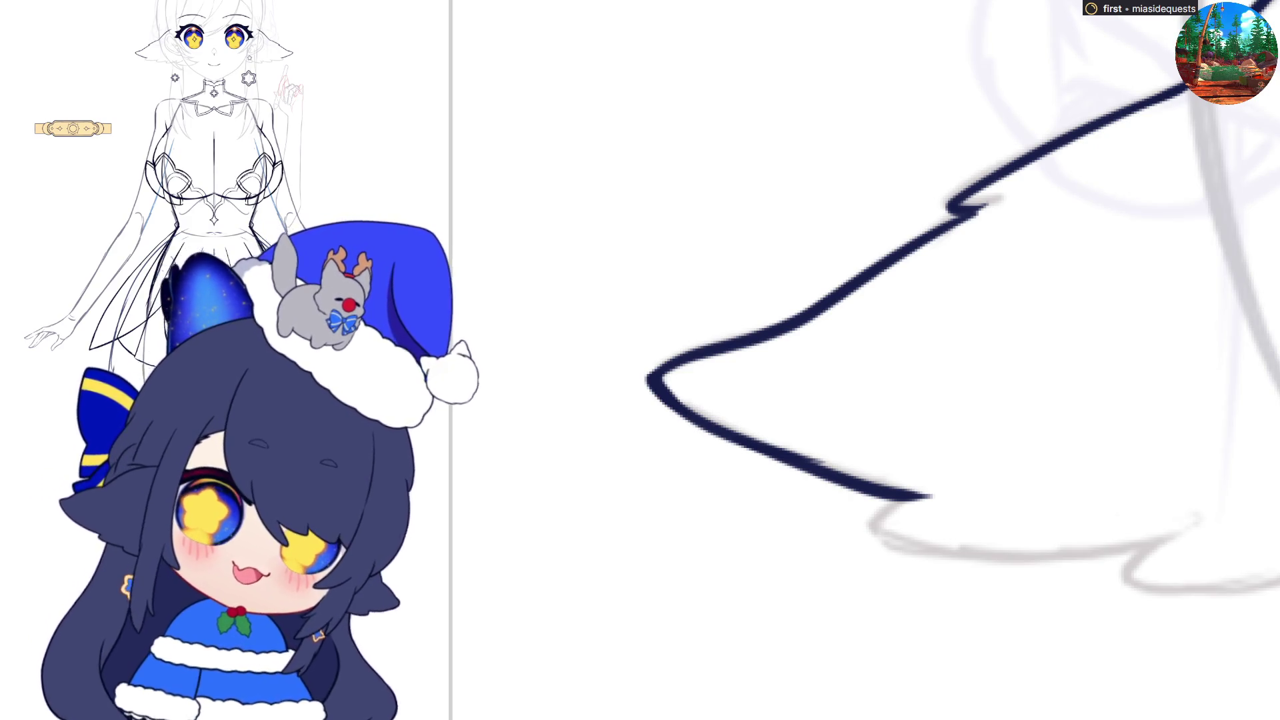
# - Draw the jagged fluffy lower fur edge, close the shape past the eye, and fill it dark navy
pyautogui.scroll(-5, 1015, 505)
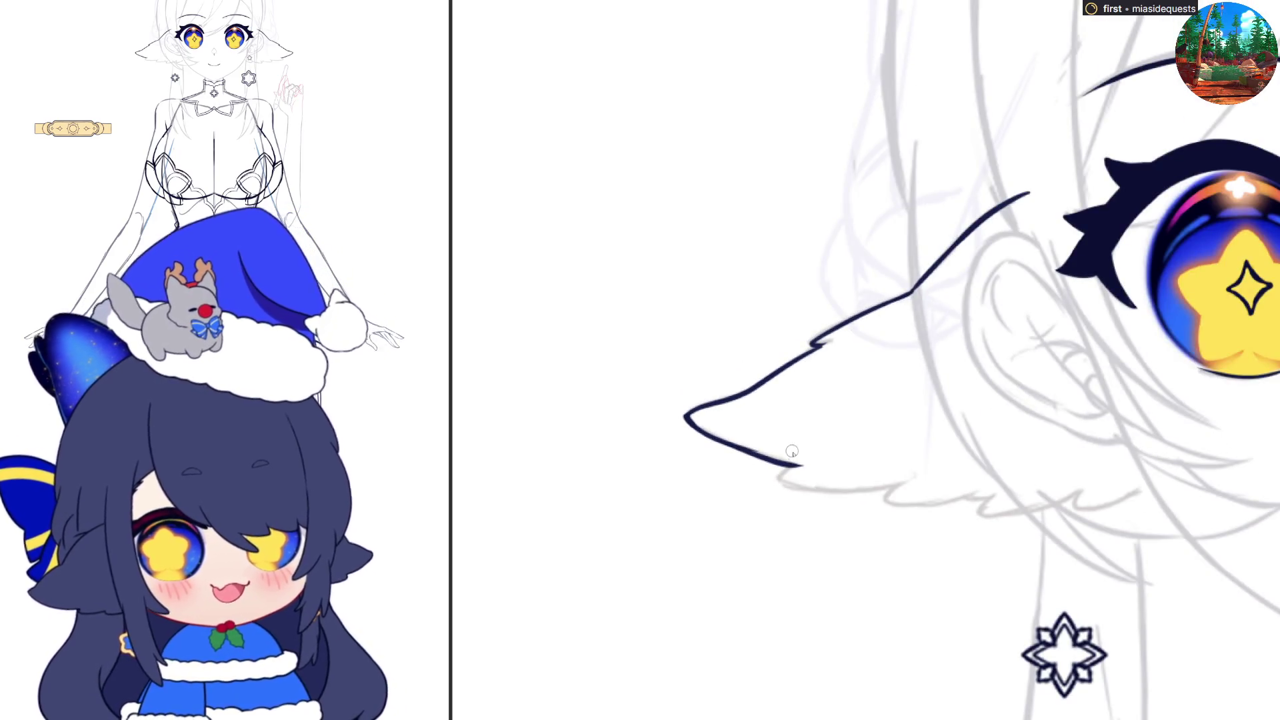
pyautogui.moveTo(801, 464)
pyautogui.mouseDown()
pyautogui.moveTo(782, 484)
pyautogui.moveTo(890, 492)
pyautogui.mouseUp()
pyautogui.hotkey('ctrl', 'z')
pyautogui.moveTo(781, 481)
pyautogui.mouseDown()
pyautogui.moveTo(887, 490)
pyautogui.moveTo(924, 476)
pyautogui.moveTo(950, 507)
pyautogui.moveTo(1006, 490)
pyautogui.mouseUp()
pyautogui.hotkey('ctrl', 'z')
pyautogui.moveTo(898, 490)
pyautogui.mouseDown()
pyautogui.moveTo(886, 502)
pyautogui.moveTo(960, 508)
pyautogui.moveTo(1004, 485)
pyautogui.mouseUp()
pyautogui.hotkey('ctrl', 'z')
pyautogui.moveTo(889, 488)
pyautogui.mouseDown()
pyautogui.moveTo(887, 498)
pyautogui.moveTo(998, 493)
pyautogui.moveTo(985, 519)
pyautogui.moveTo(1075, 495)
pyautogui.moveTo(1144, 496)
pyautogui.moveTo(1195, 458)
pyautogui.mouseUp()
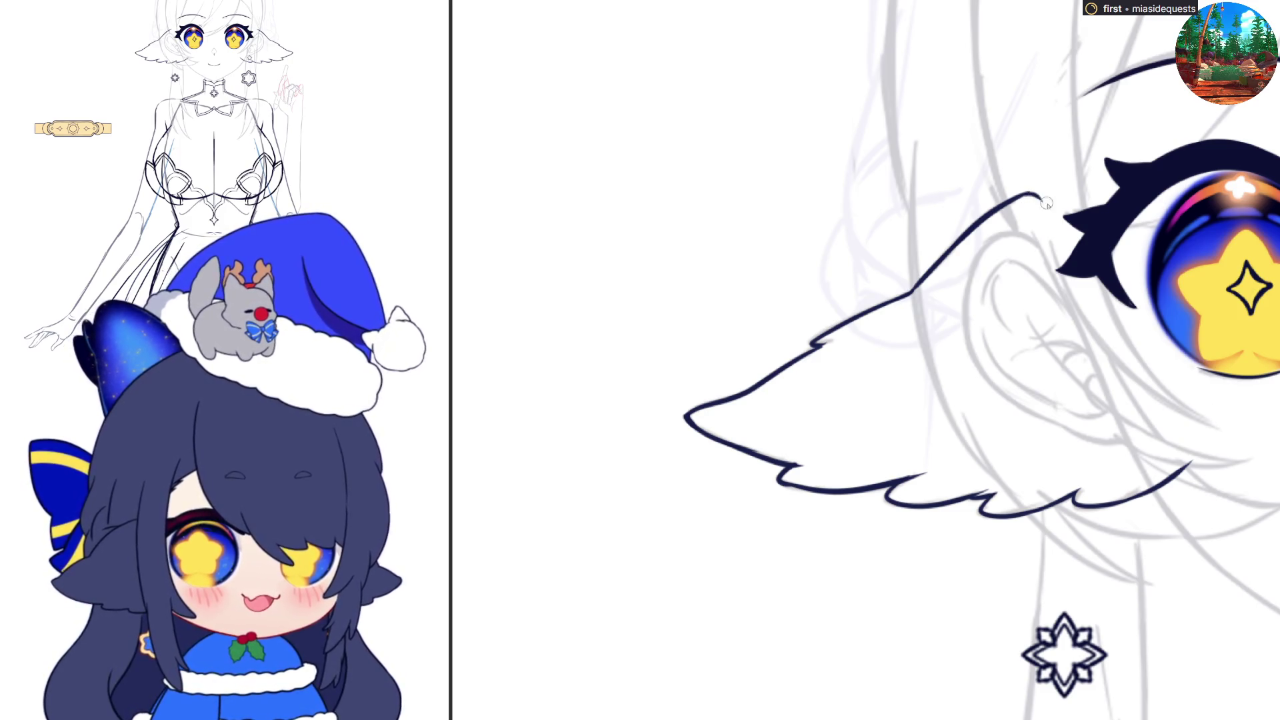
pyautogui.moveTo(1026, 193)
pyautogui.mouseDown()
pyautogui.moveTo(1144, 342)
pyautogui.moveTo(1188, 467)
pyautogui.mouseUp()
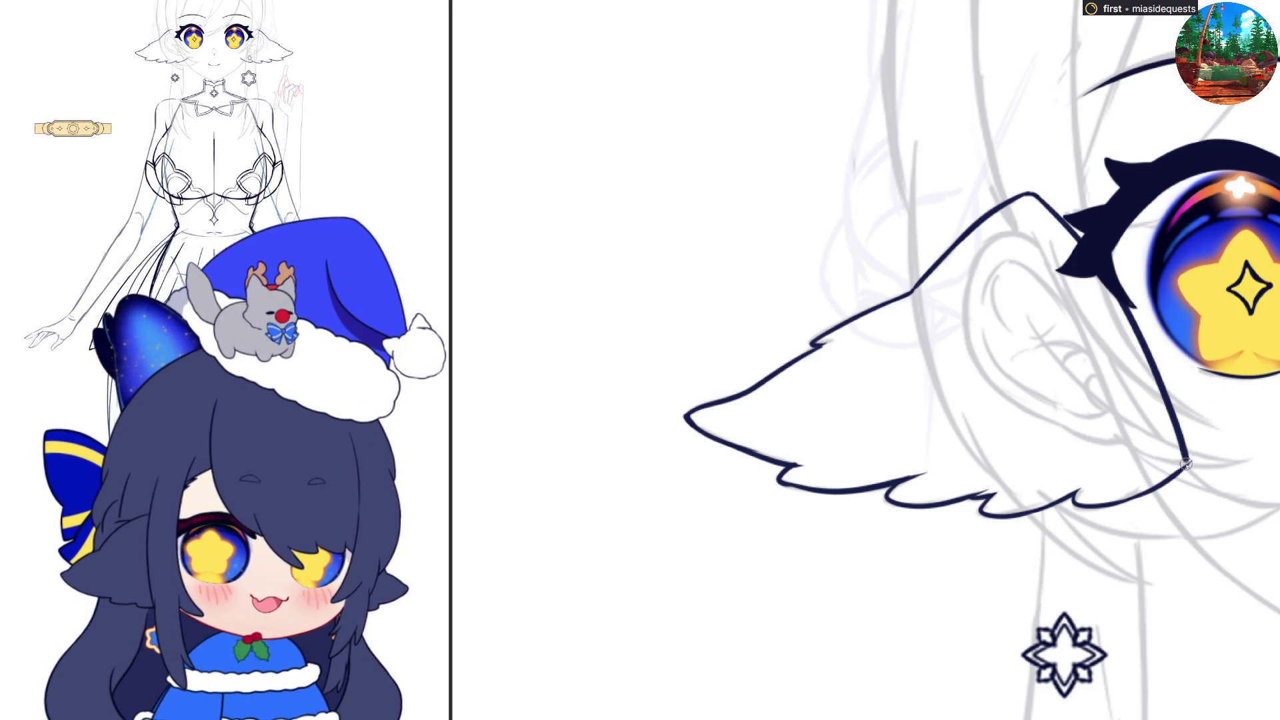
pyautogui.click(1160, 405)
# - Fill the other side fur dark navy and zoom around to review the face
pyautogui.scroll(3, 1161, 405)
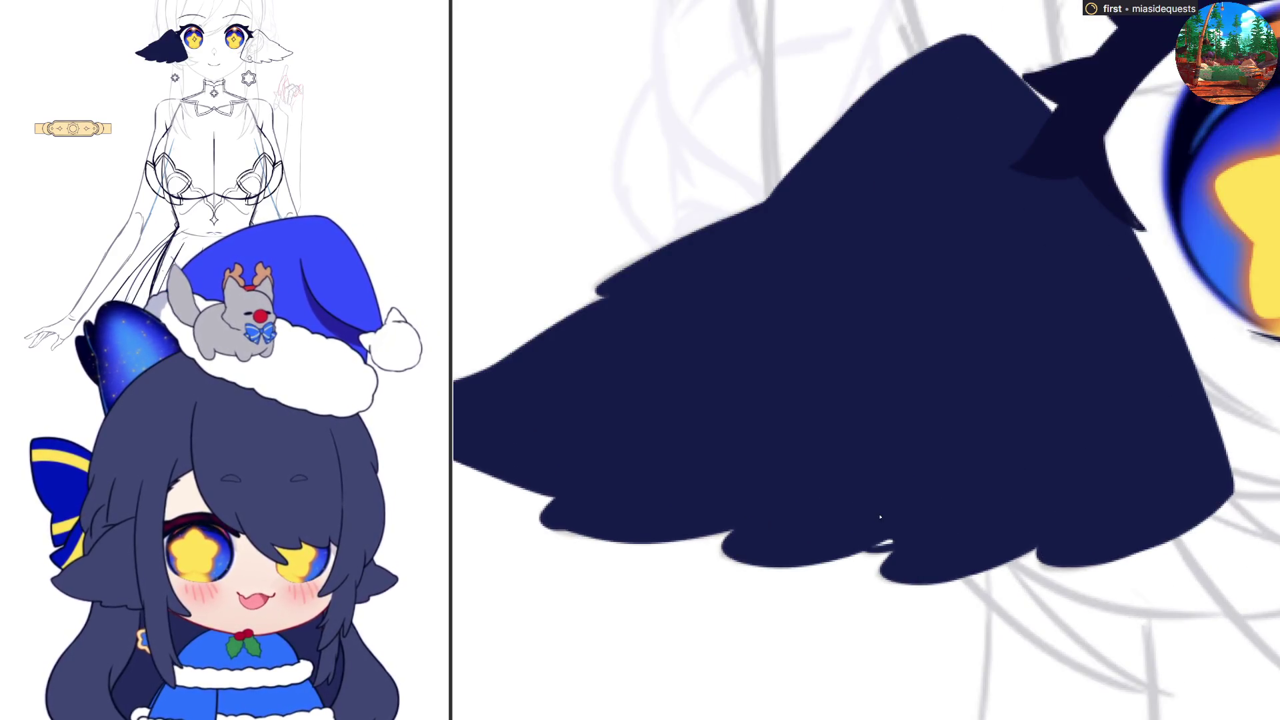
pyautogui.scroll(-5, 880, 517)
pyautogui.click(1233, 433)
pyautogui.scroll(5, 796, 510)
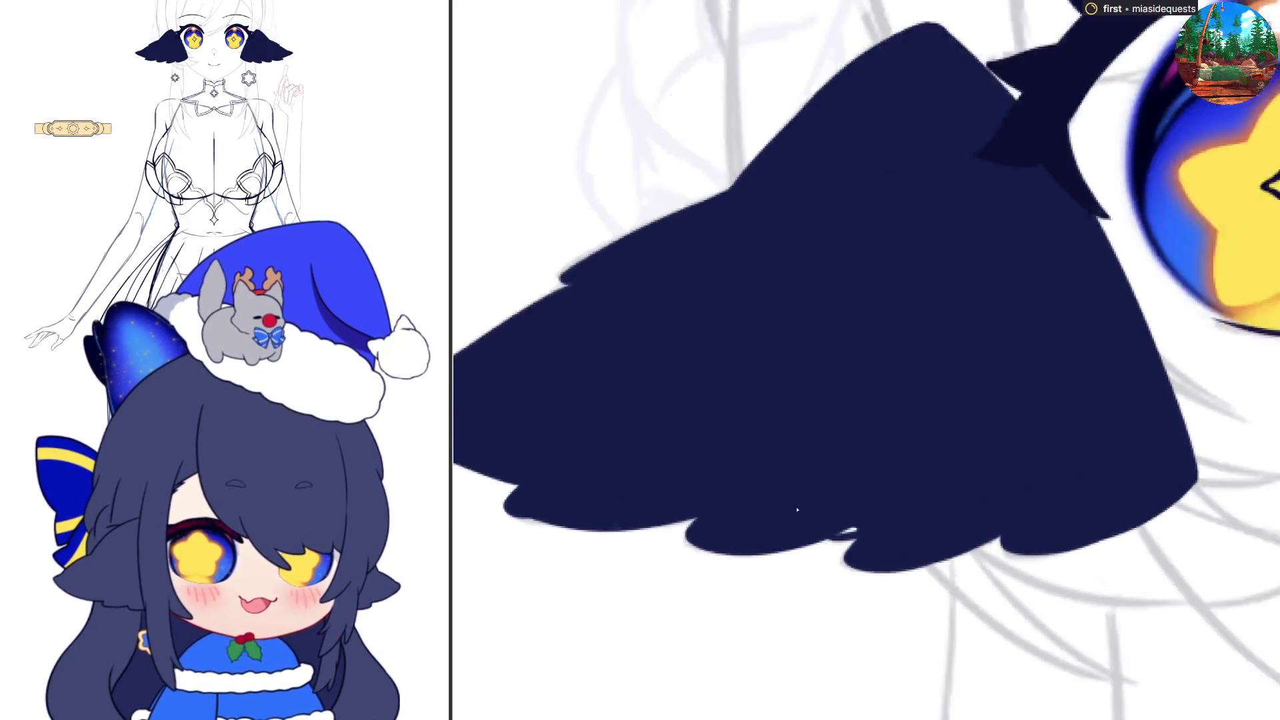
pyautogui.scroll(-5, 903, 512)
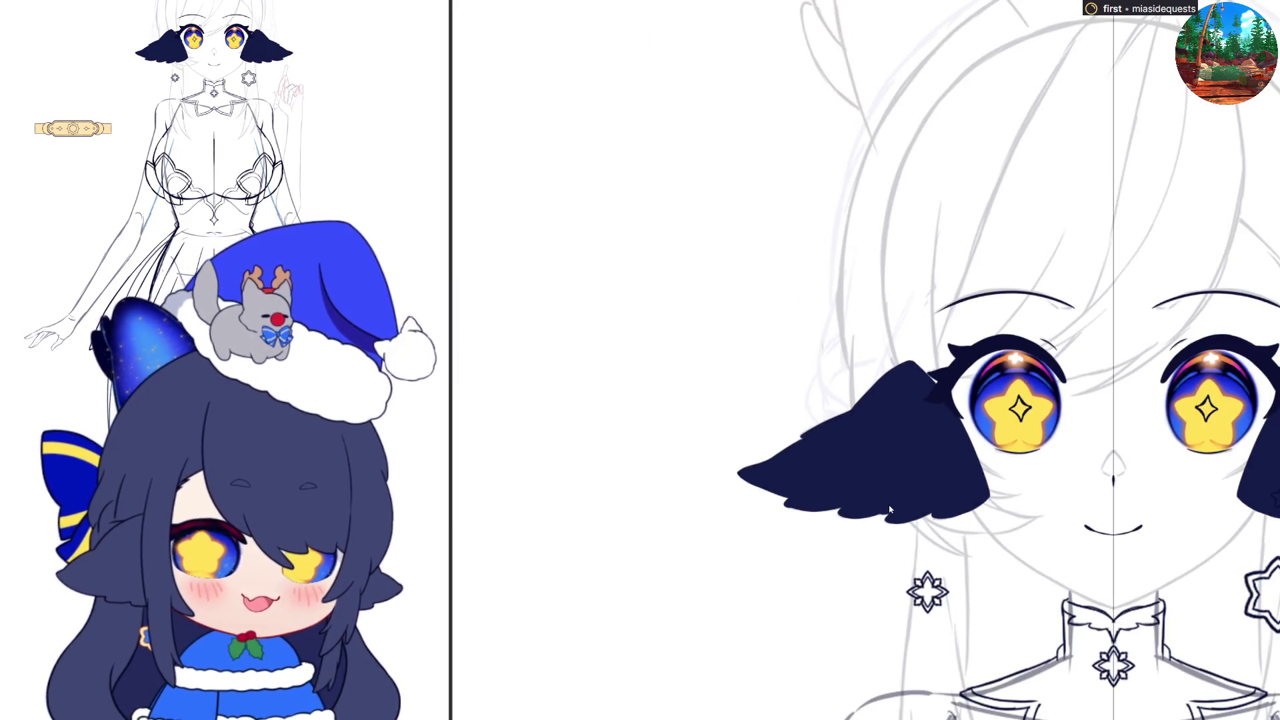
pyautogui.scroll(-2, 889, 509)
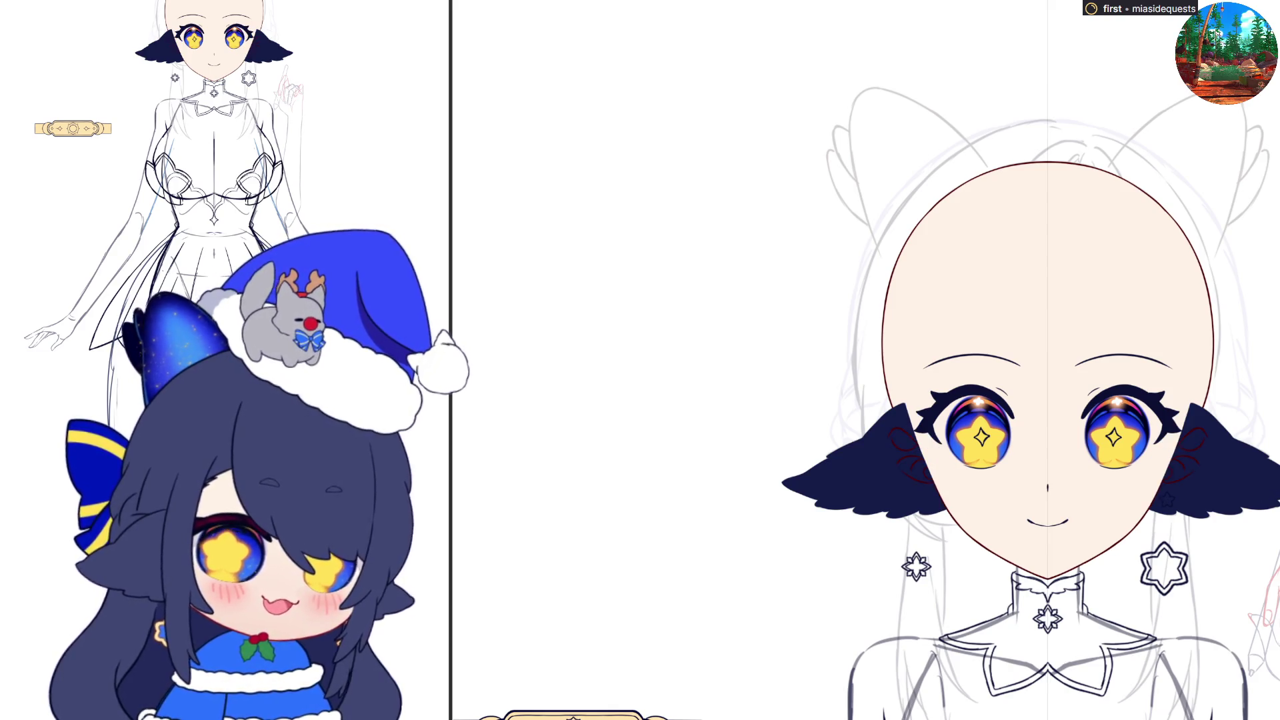
pyautogui.scroll(-2, 1194, 508)
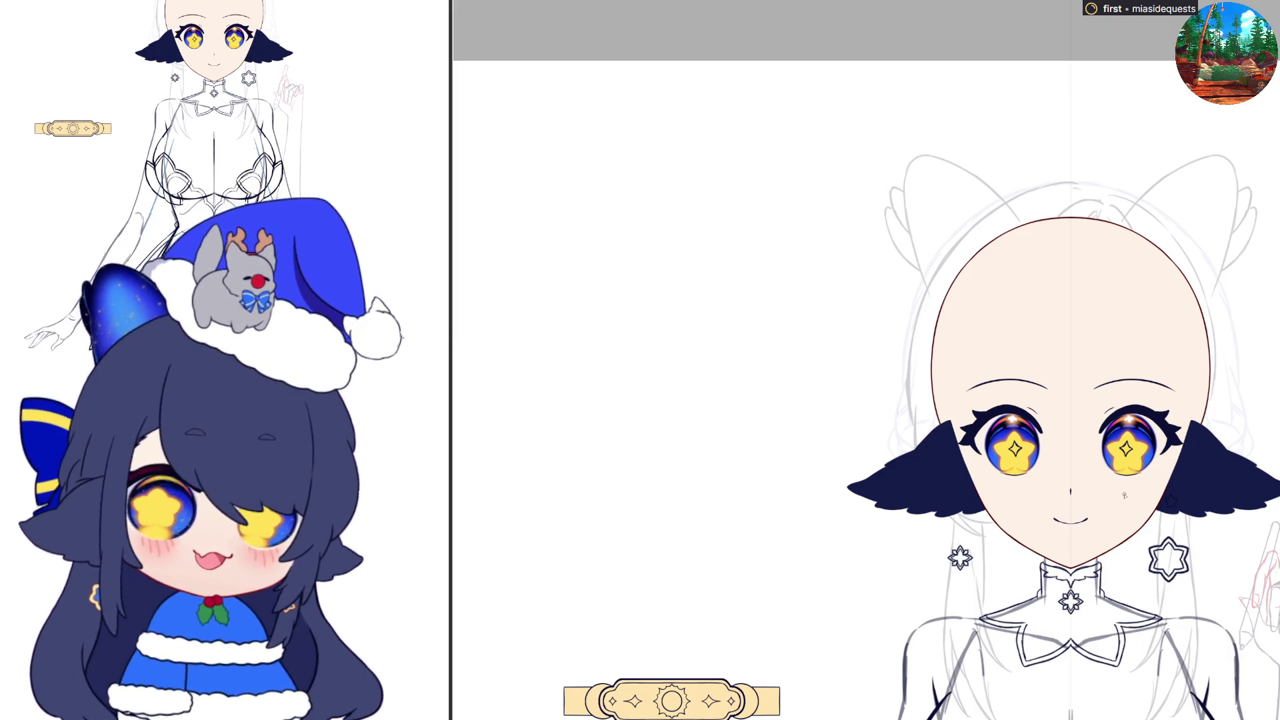
pyautogui.scroll(-3, 720, 475)
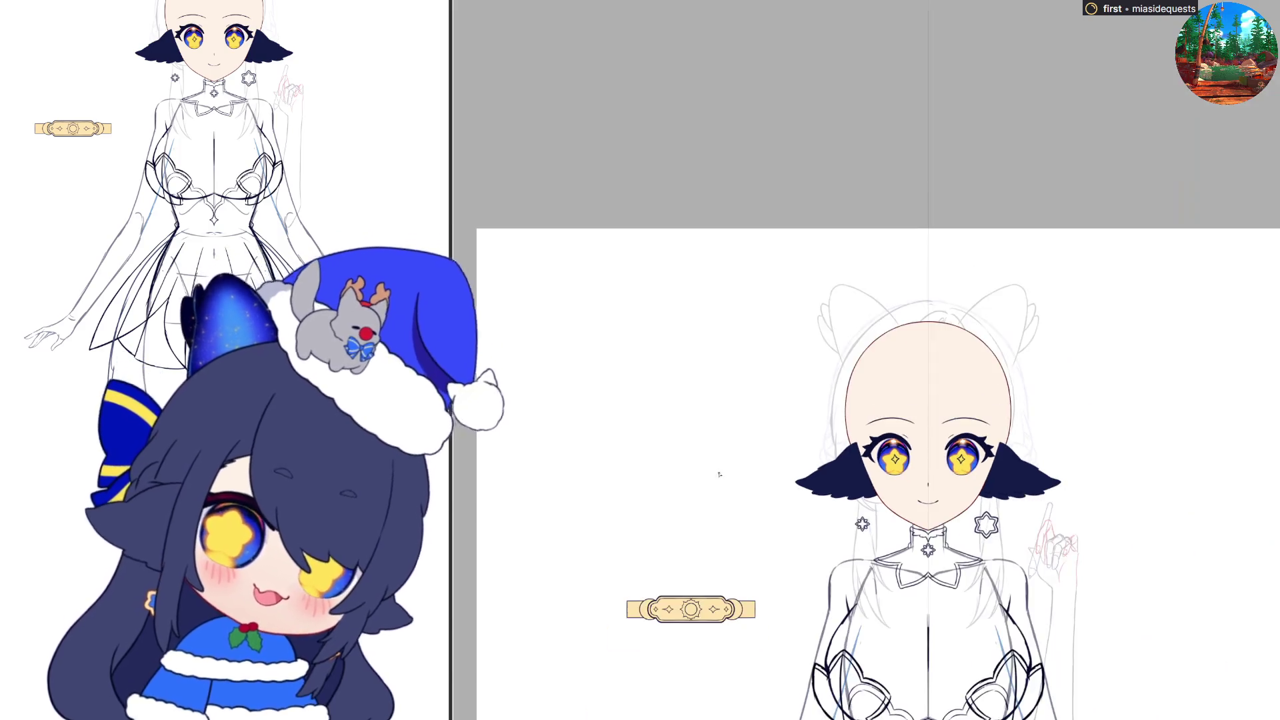
pyautogui.scroll(5, 907, 494)
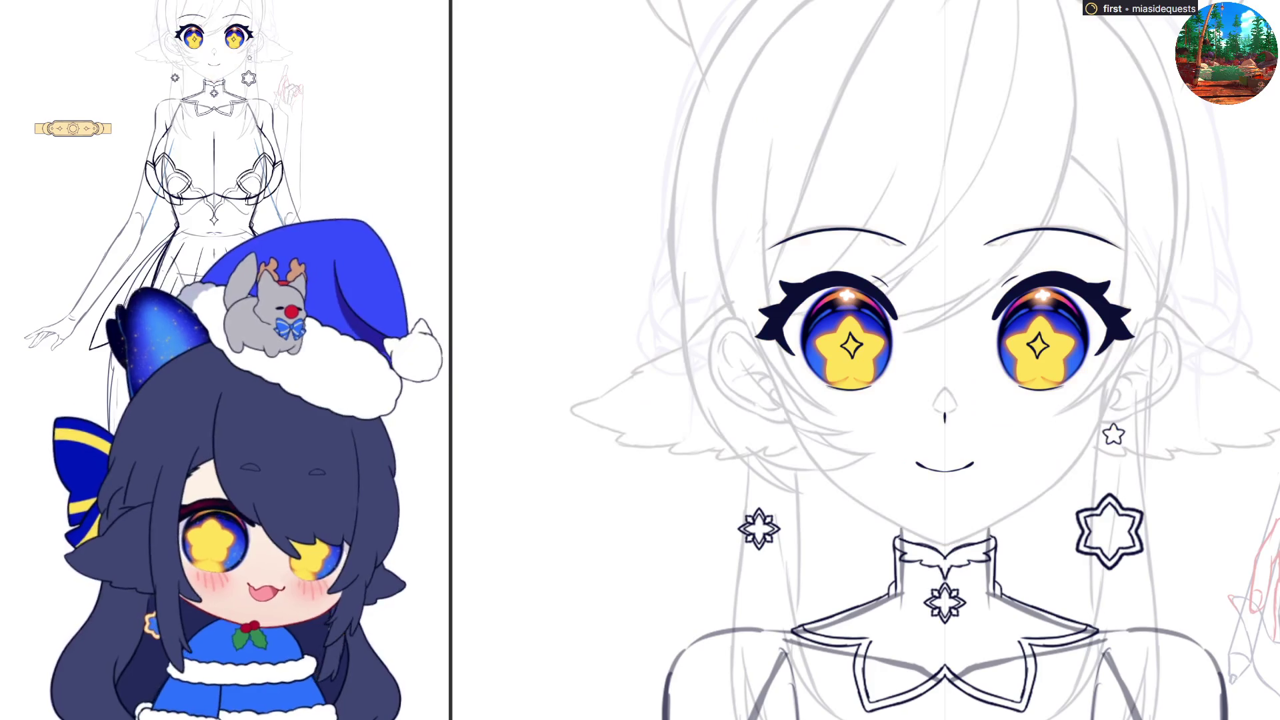
pyautogui.scroll(2, 790, 386)
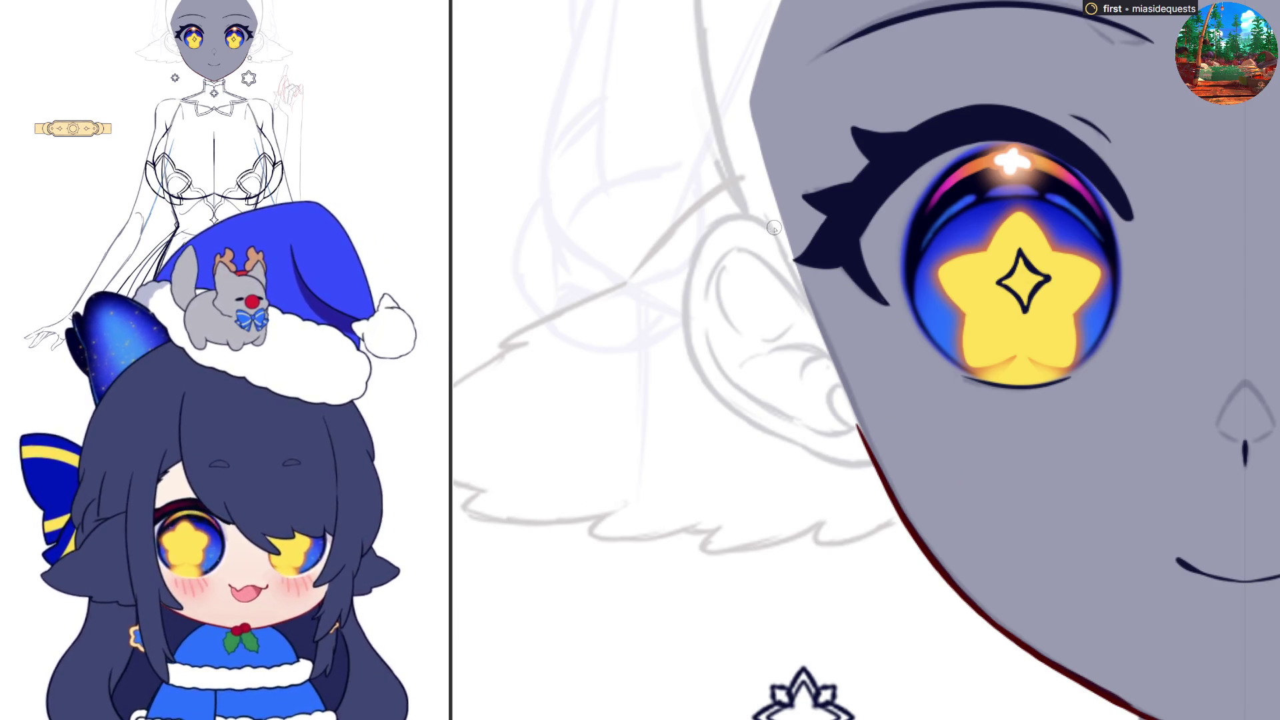
# - Paint the face edge beside the ear, then undo the grey face fill
pyautogui.moveTo(763, 215); pyautogui.dragTo(797, 274)
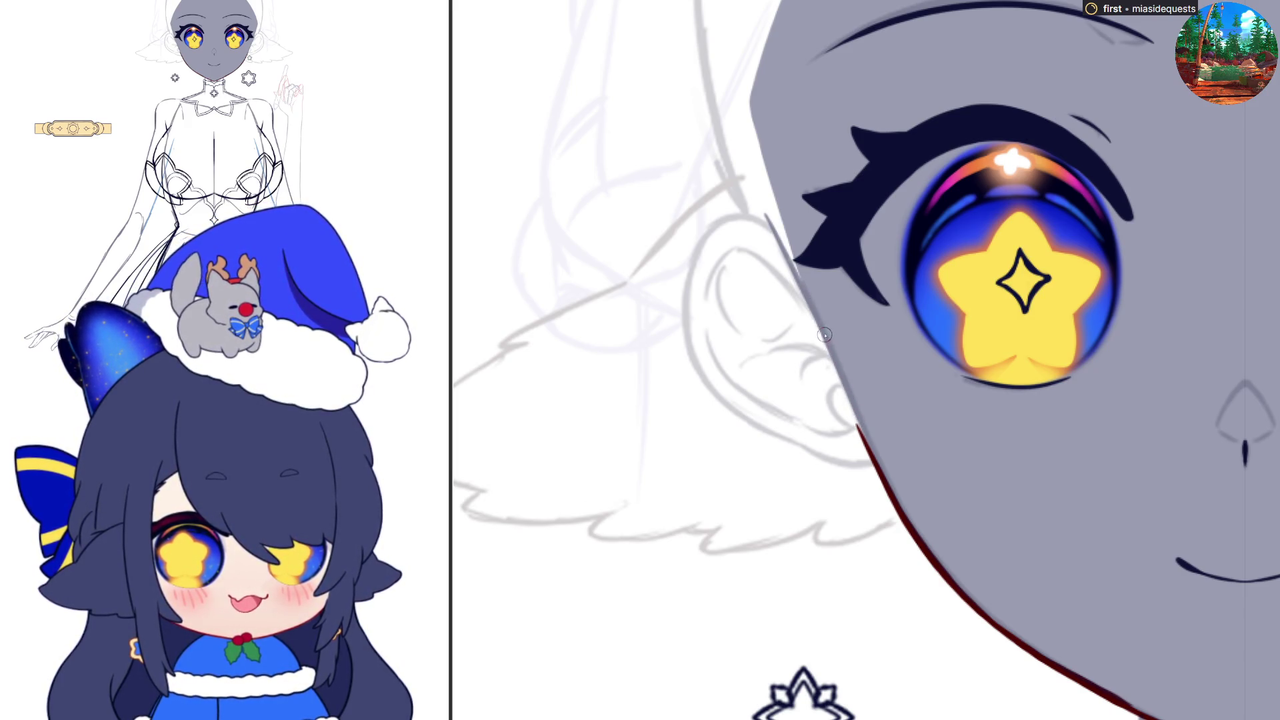
pyautogui.scroll(-2, 894, 451)
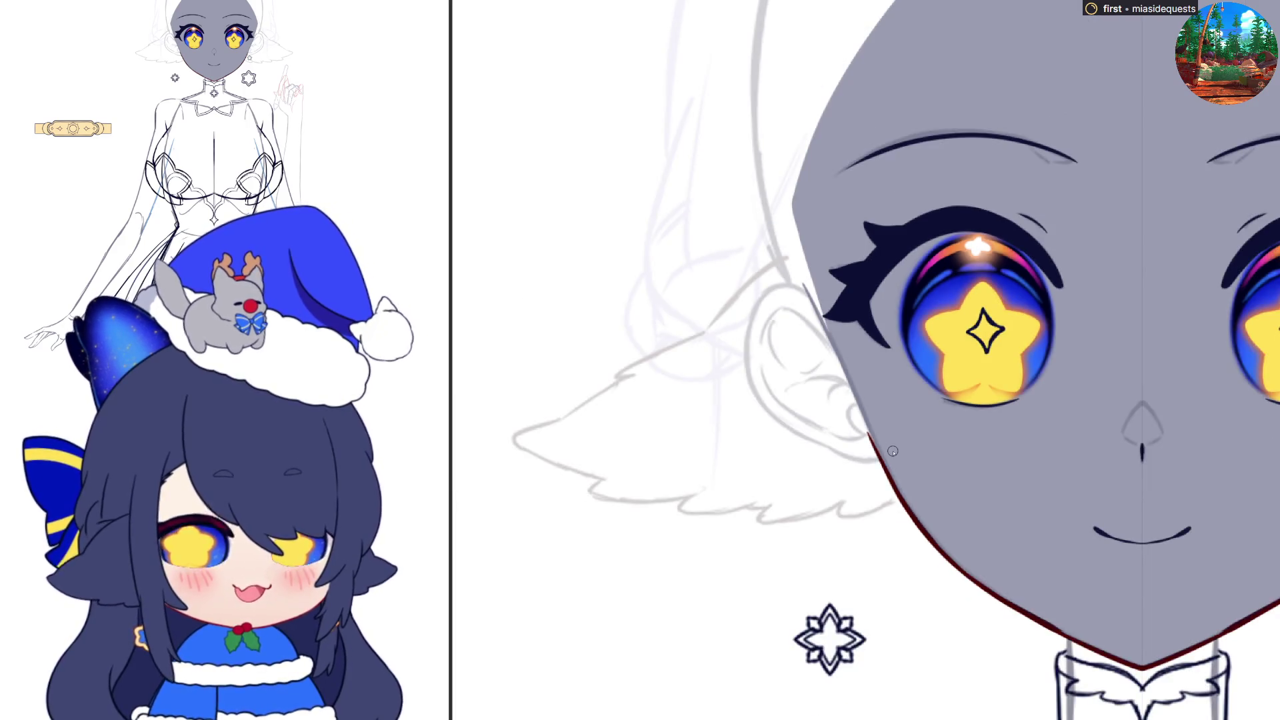
pyautogui.moveTo(792, 204)
pyautogui.mouseDown()
pyautogui.moveTo(804, 280)
pyautogui.moveTo(814, 302)
pyautogui.moveTo(800, 240)
pyautogui.moveTo(838, 350)
pyautogui.moveTo(820, 260)
pyautogui.mouseUp()
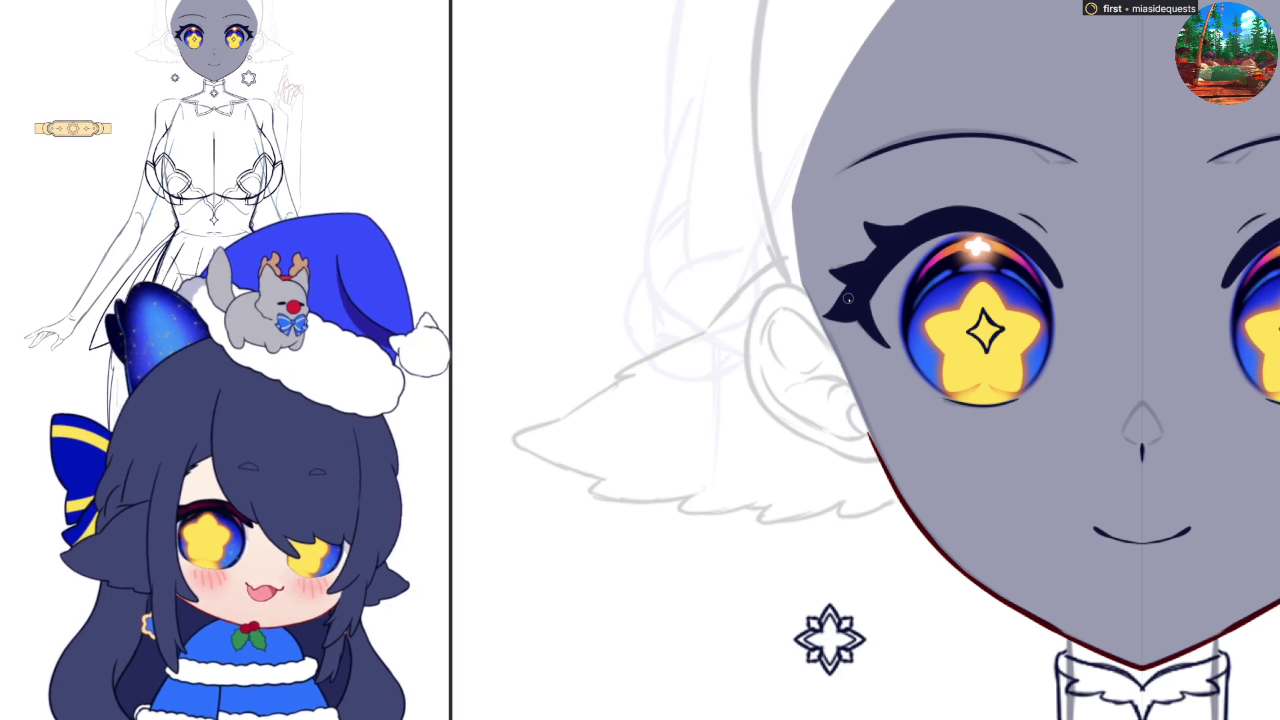
pyautogui.hotkey('ctrl', 'z')
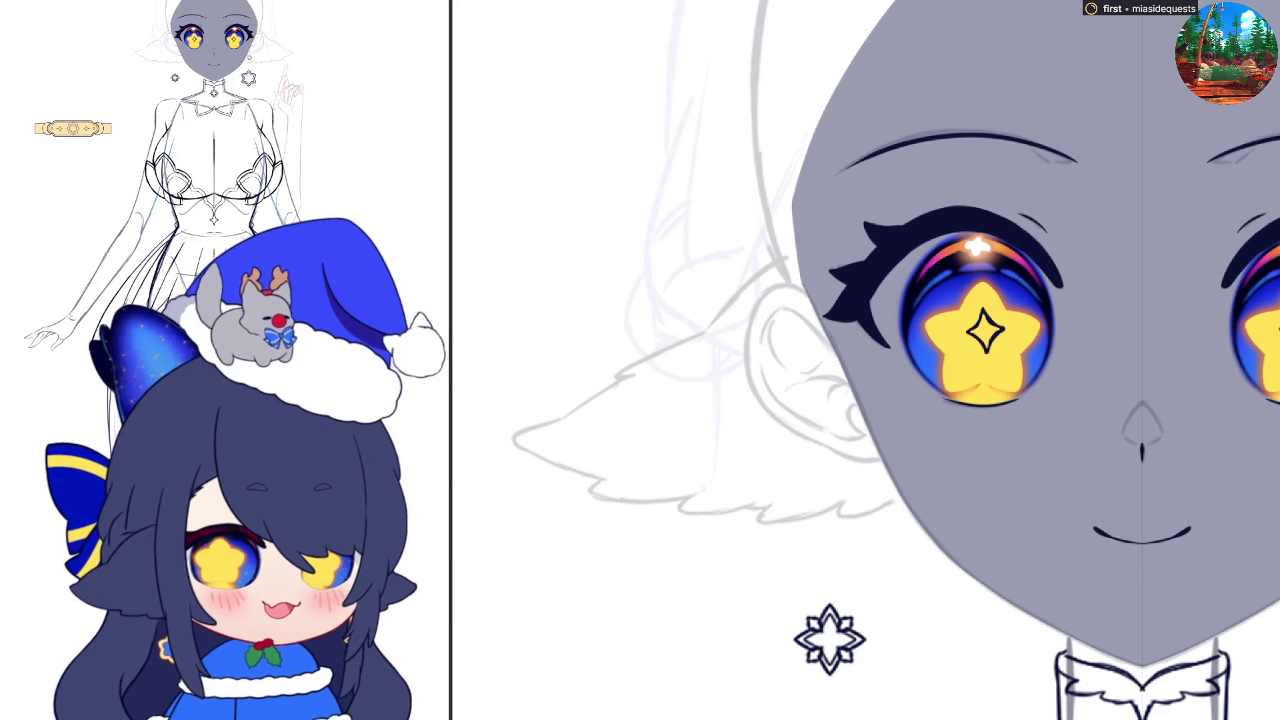
pyautogui.hotkey('ctrl', 'y')
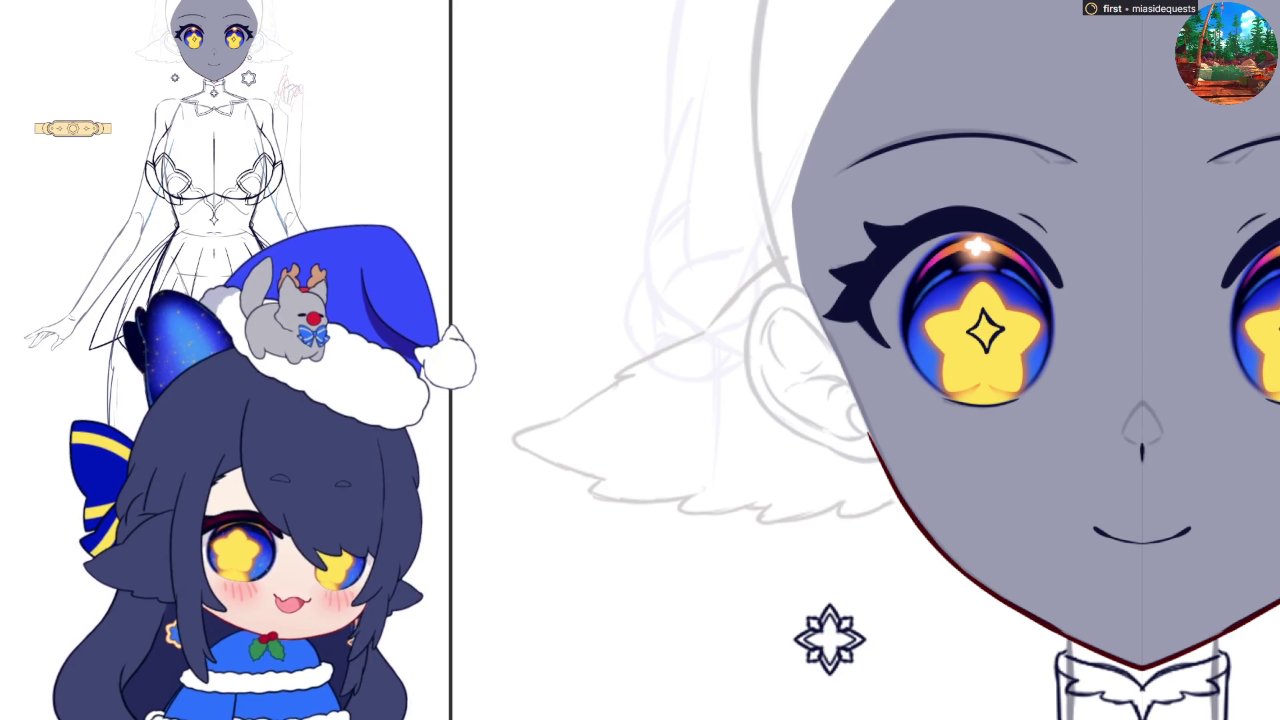
pyautogui.hotkey('ctrl', 'z')
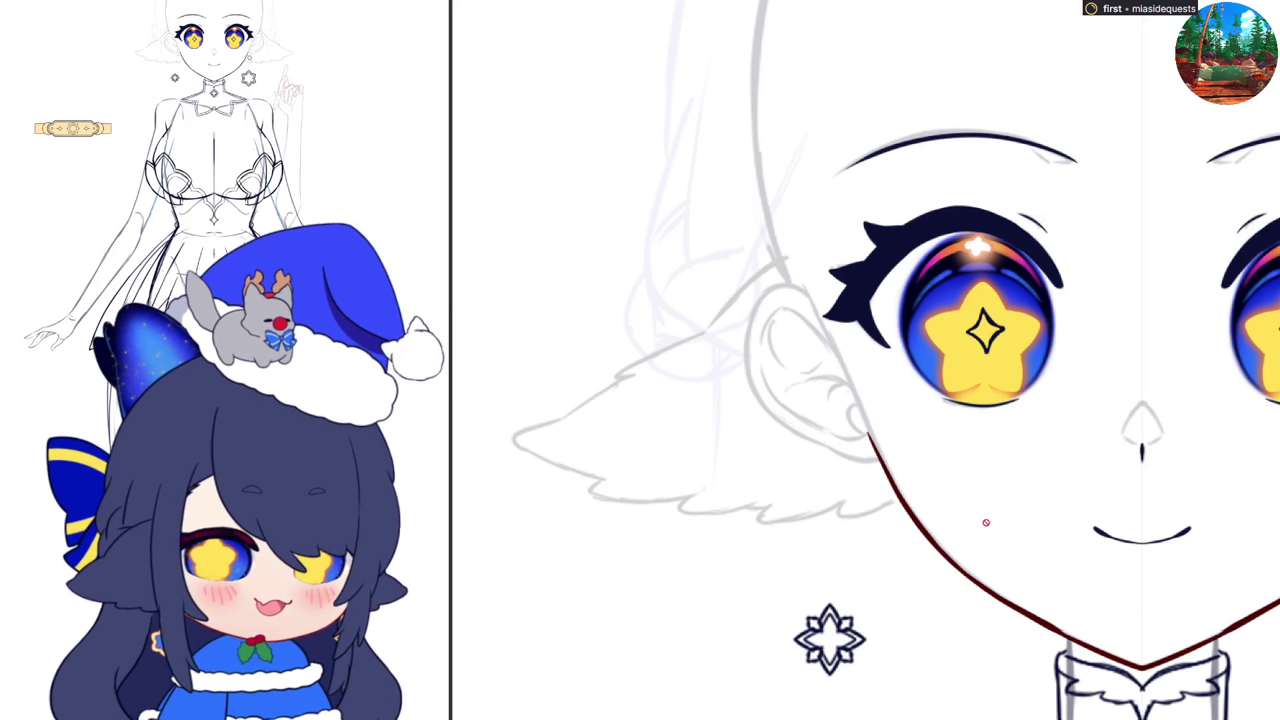
# - Select the red jaw line and extend it up toward the ear
pyautogui.keyDown('ctrl'); pyautogui.keyDown('shift'); pyautogui.click(998, 601); pyautogui.keyUp('shift'); pyautogui.keyUp('ctrl')
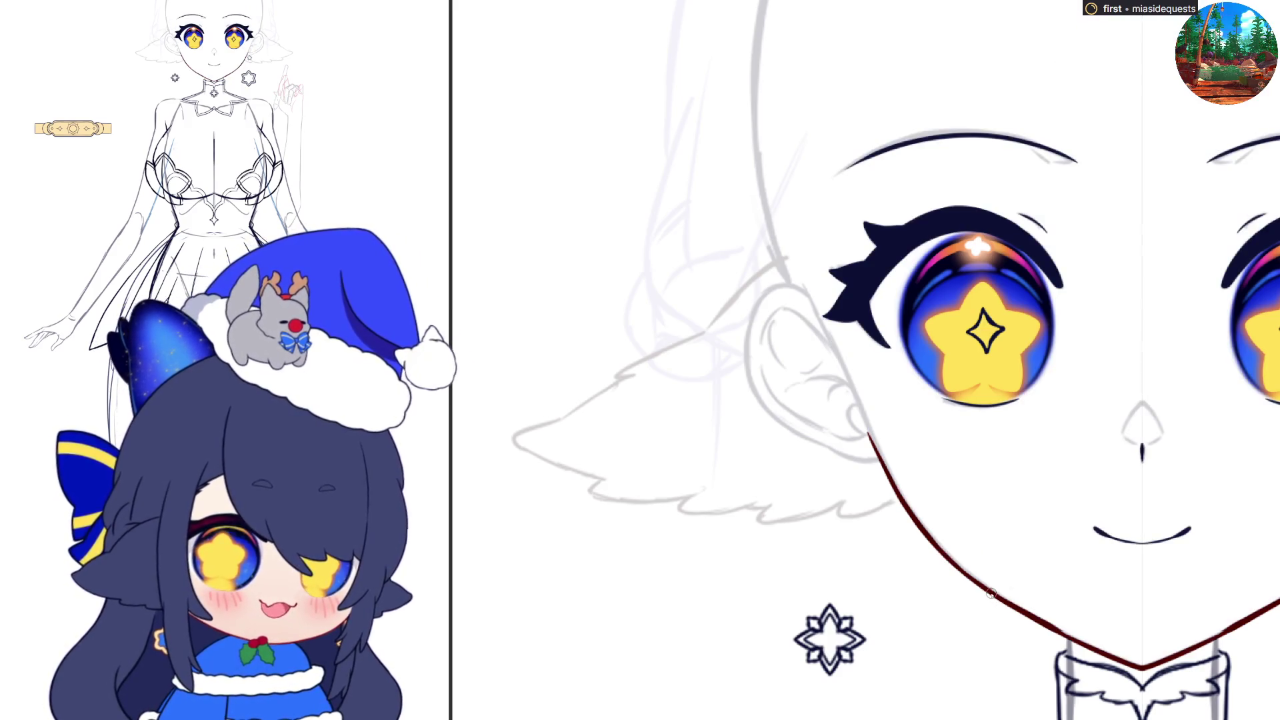
pyautogui.moveTo(869, 432)
pyautogui.mouseDown()
pyautogui.moveTo(1104, 366)
pyautogui.moveTo(1190, 372)
pyautogui.moveTo(1177, 409)
pyautogui.mouseUp()
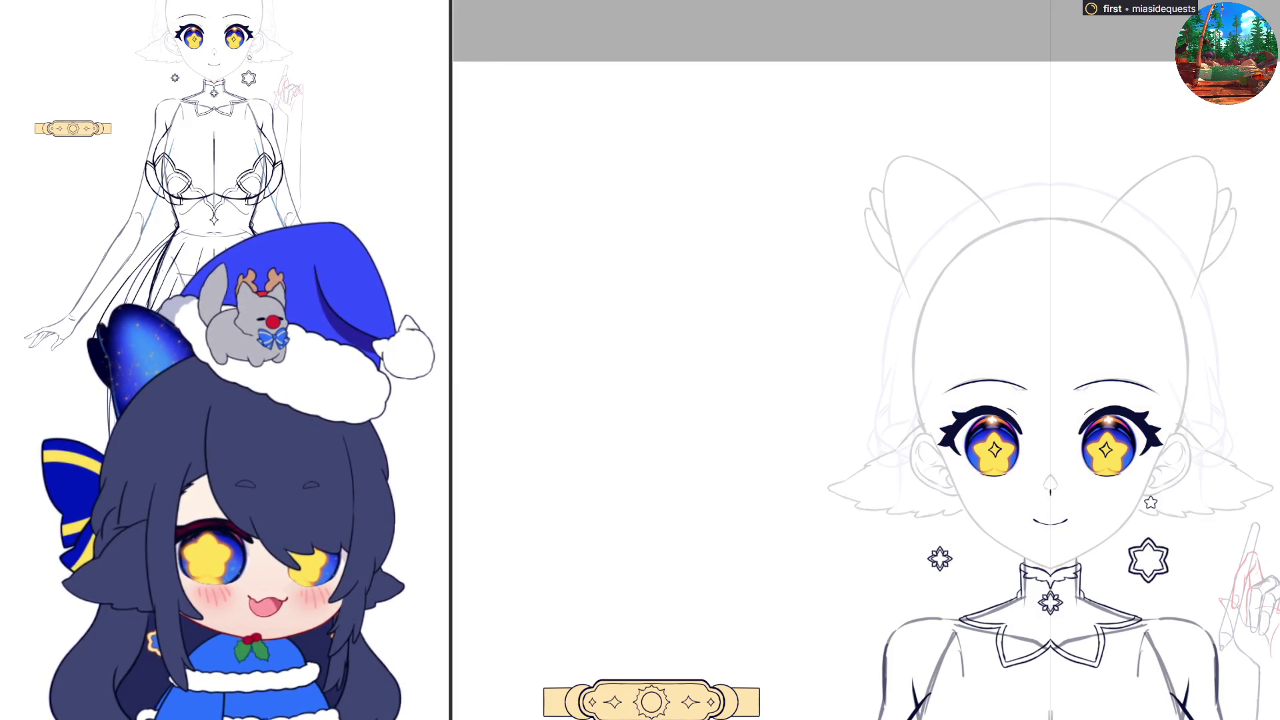
pyautogui.scroll(6, 1057, 517)
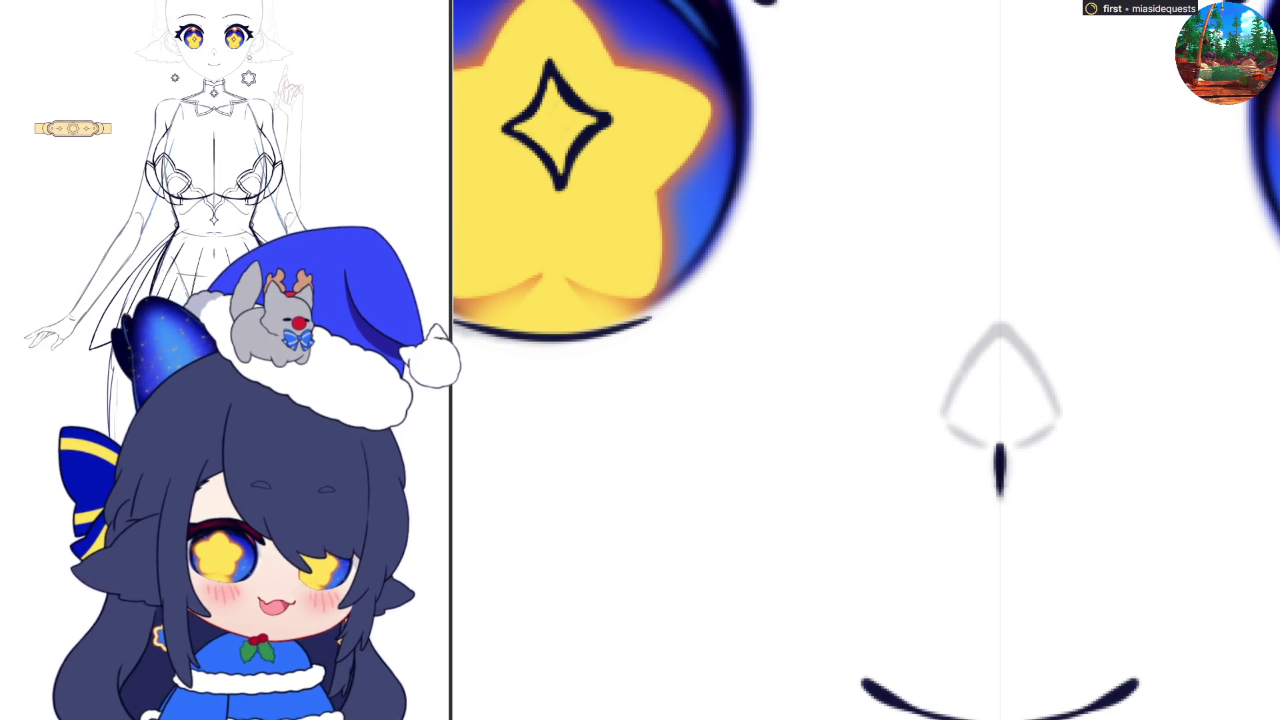
# - Paint pink inside the small nose and soften it to a light peach
pyautogui.scroll(2, 1066, 494)
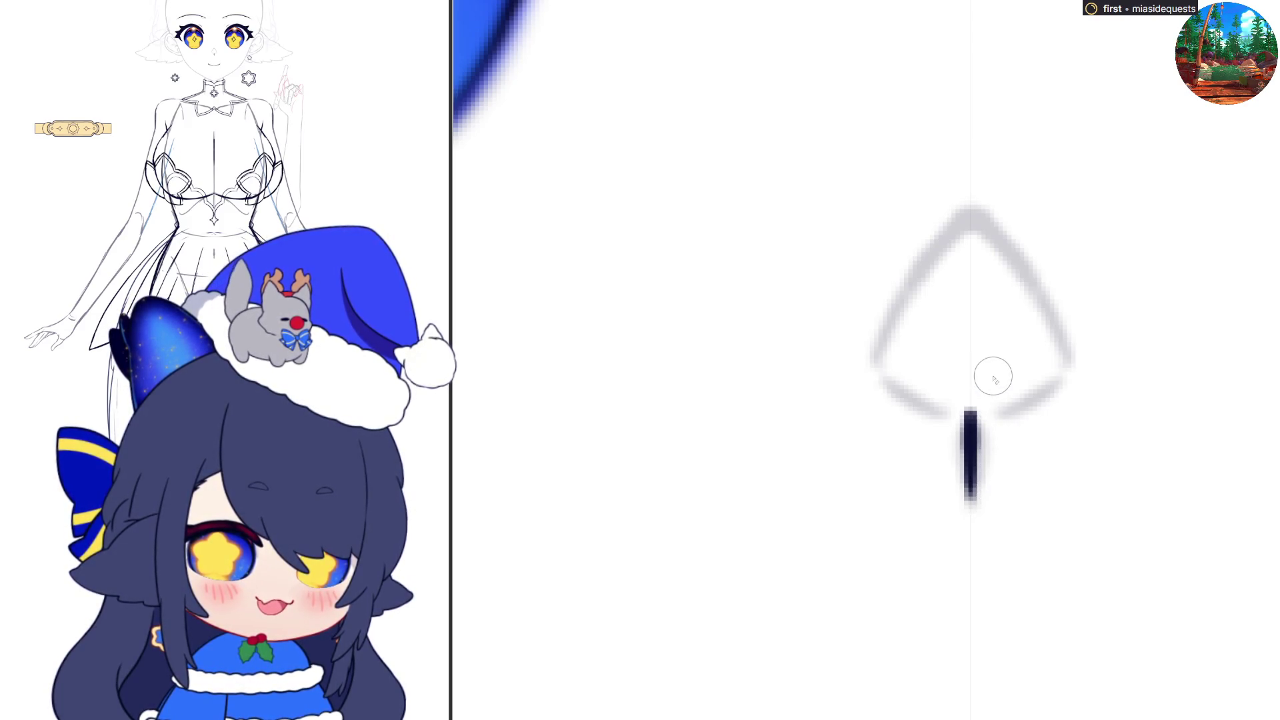
pyautogui.scroll(-2, 995, 394)
pyautogui.scroll(-3, 1037, 463)
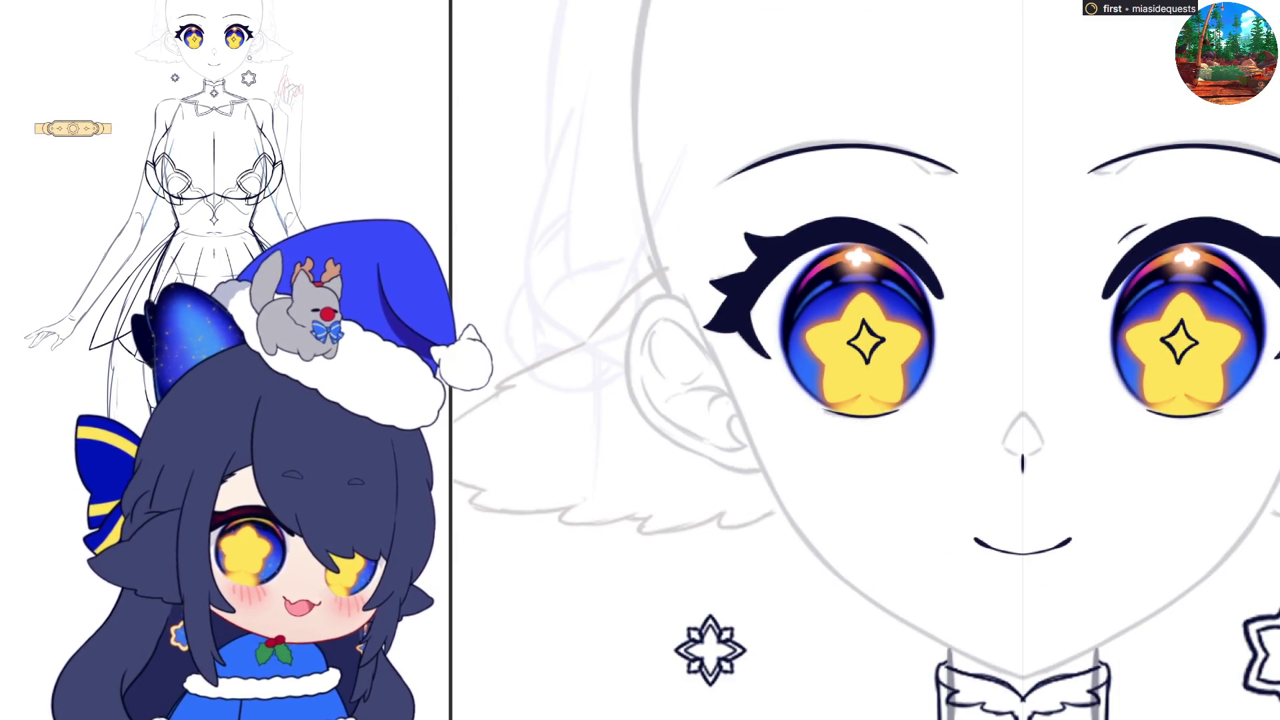
pyautogui.moveTo(1006, 445)
pyautogui.mouseDown()
pyautogui.moveTo(1037, 450)
pyautogui.moveTo(1004, 433)
pyautogui.moveTo(1030, 410)
pyautogui.moveTo(1024, 440)
pyautogui.mouseUp()
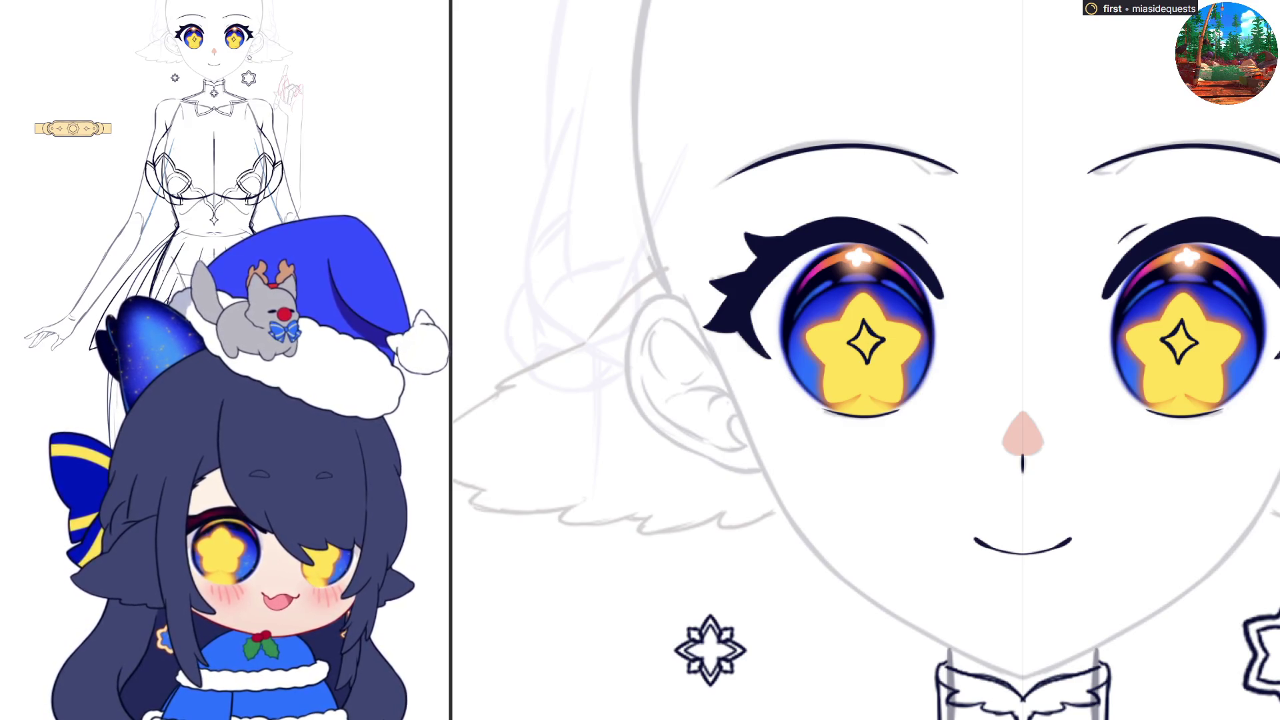
pyautogui.hotkey('ctrl', 'z')
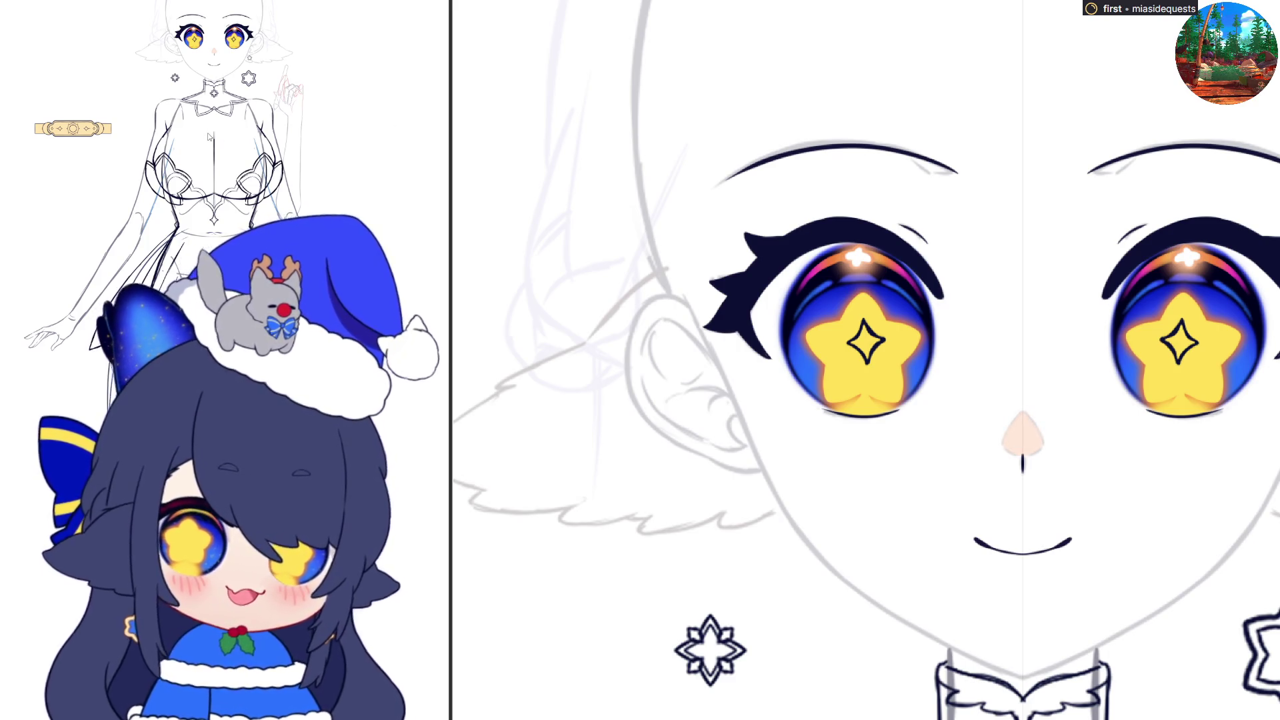
pyautogui.scroll(-3, 1008, 317)
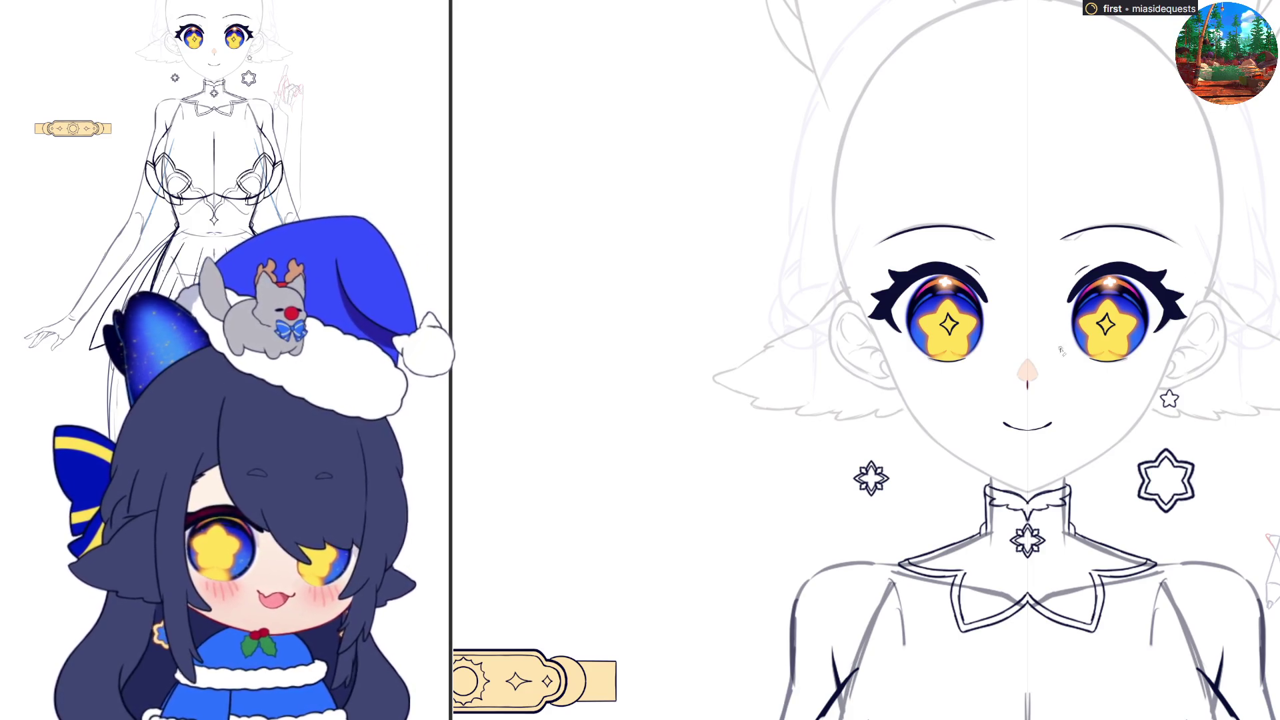
pyautogui.scroll(5, 1037, 421)
# - Turn the smile line from navy to red and zoom to check it
pyautogui.click(1060, 432)
pyautogui.scroll(-3, 1067, 443)
pyautogui.scroll(2, 1184, 335)
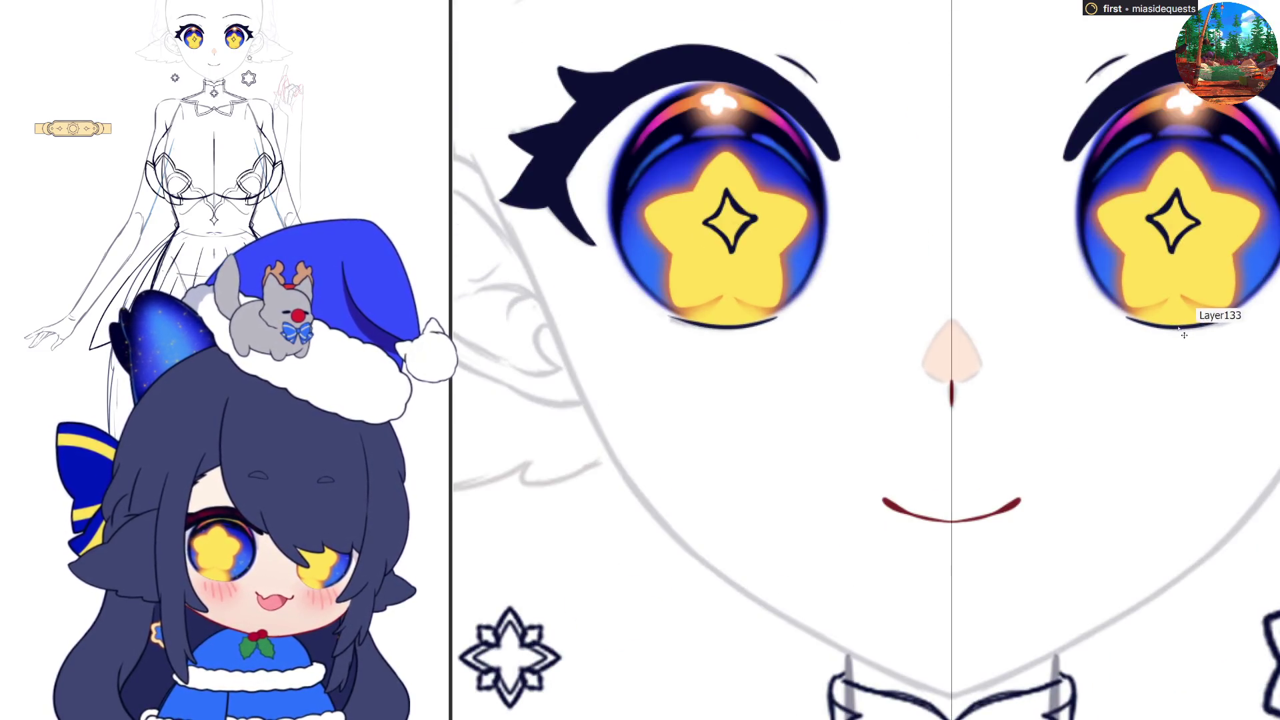
pyautogui.scroll(-2, 1004, 424)
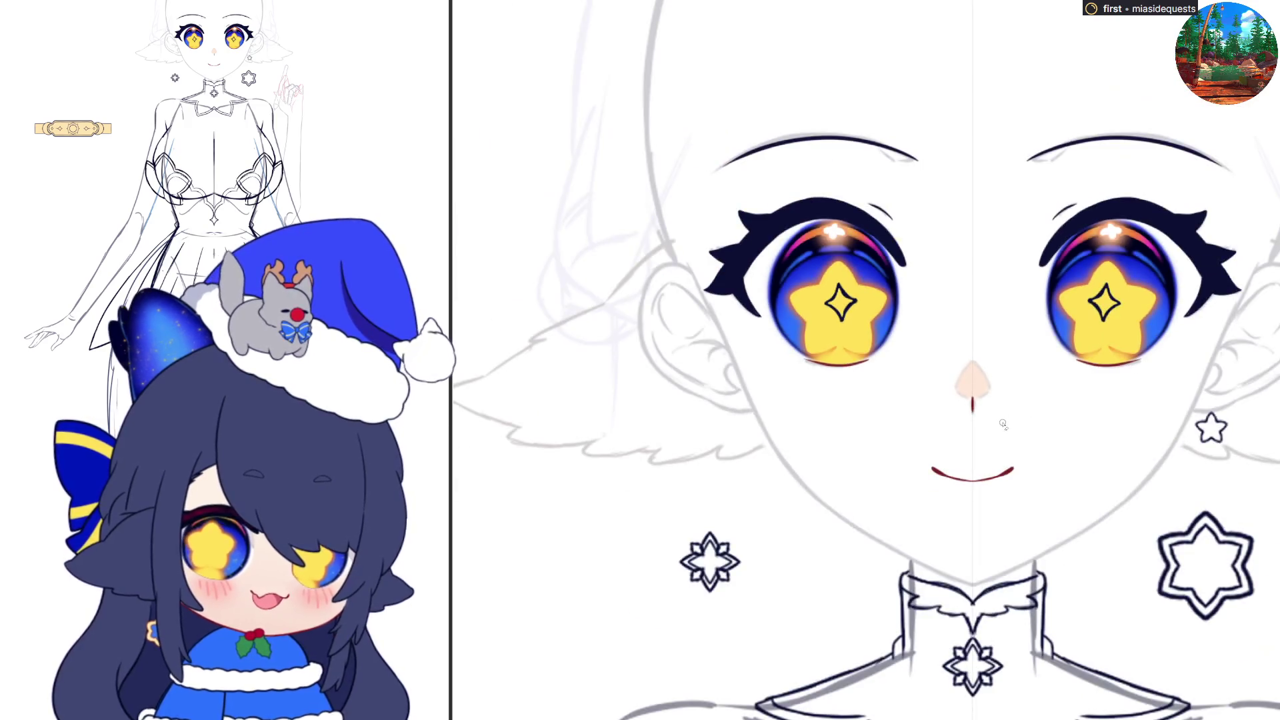
pyautogui.scroll(2, 1060, 211)
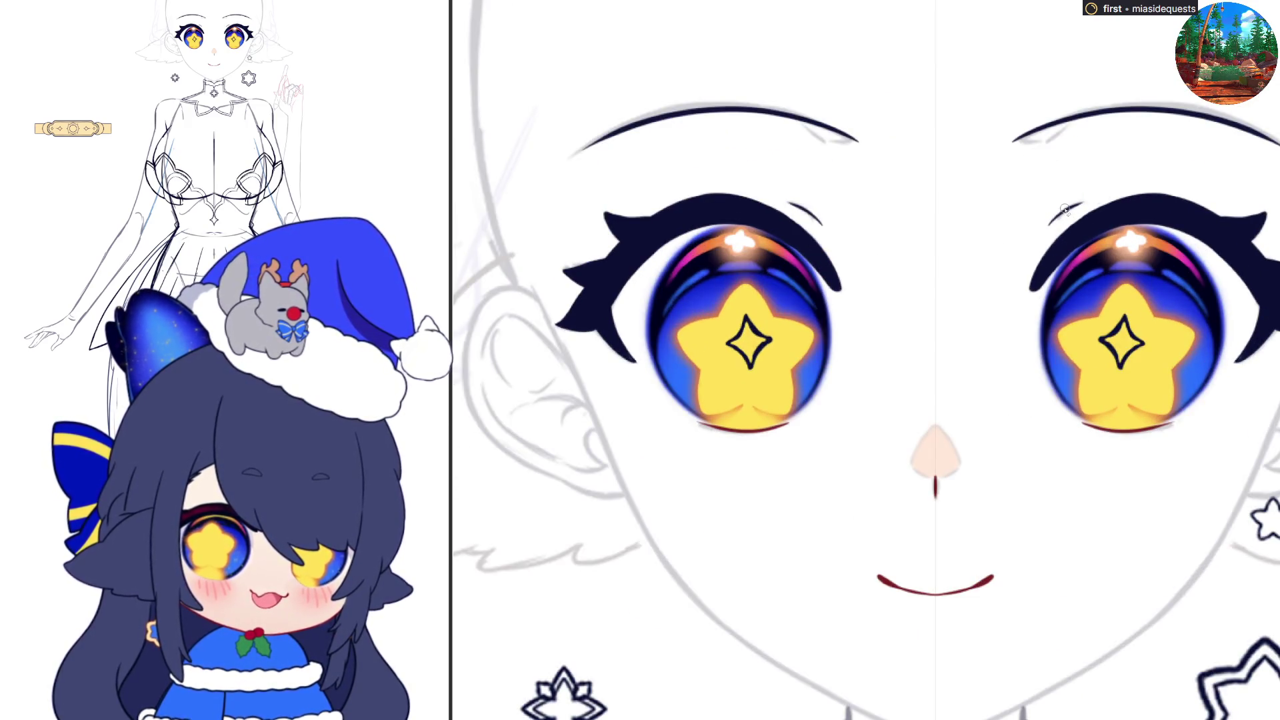
pyautogui.scroll(-2, 1016, 263)
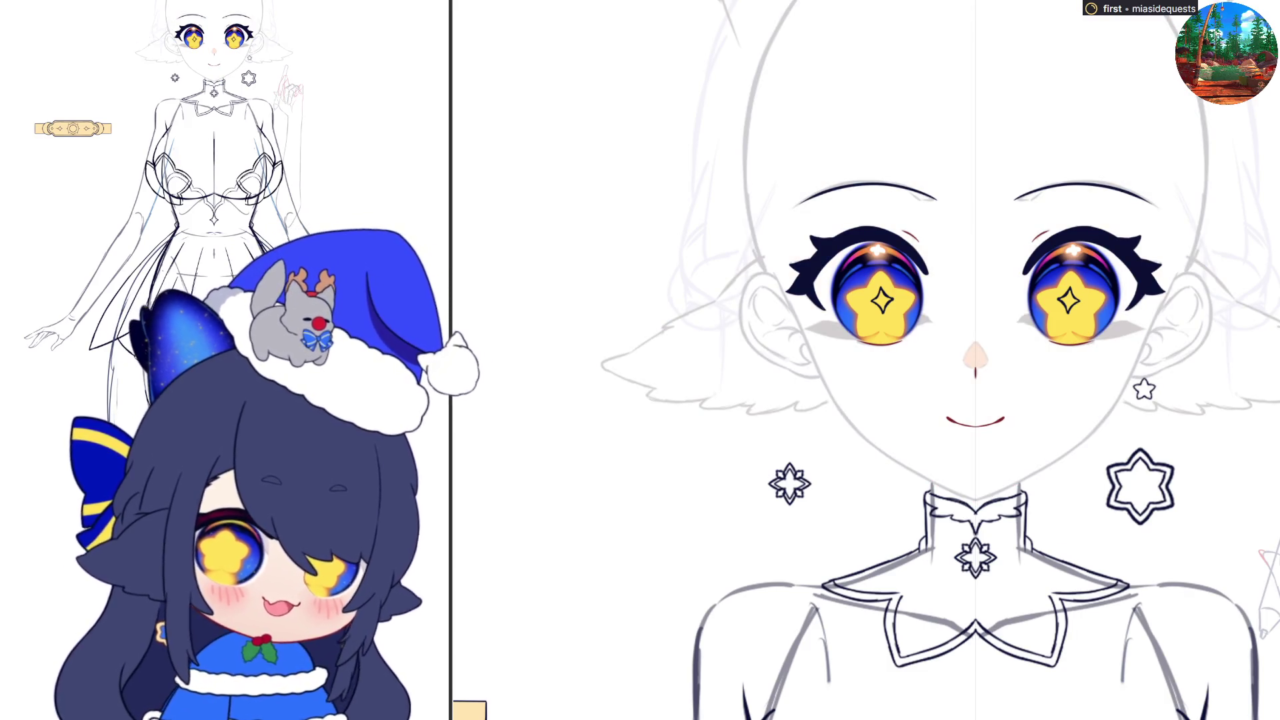
pyautogui.scroll(-4, 1029, 494)
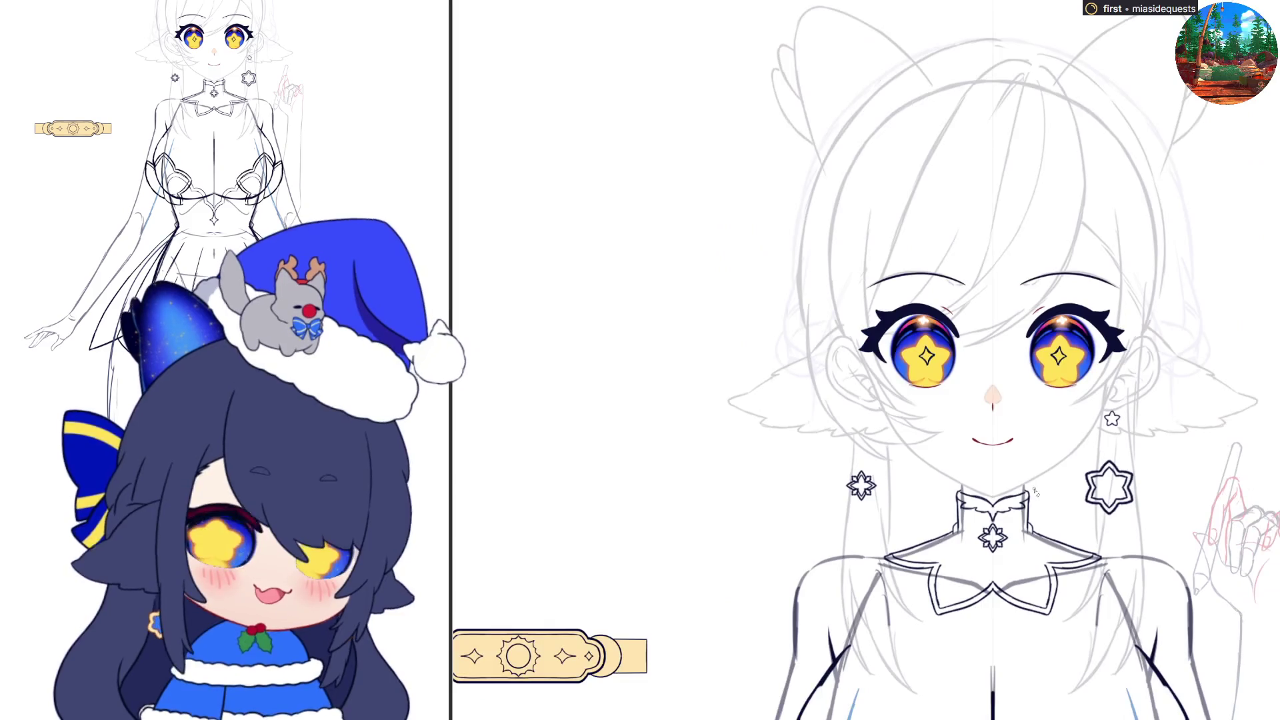
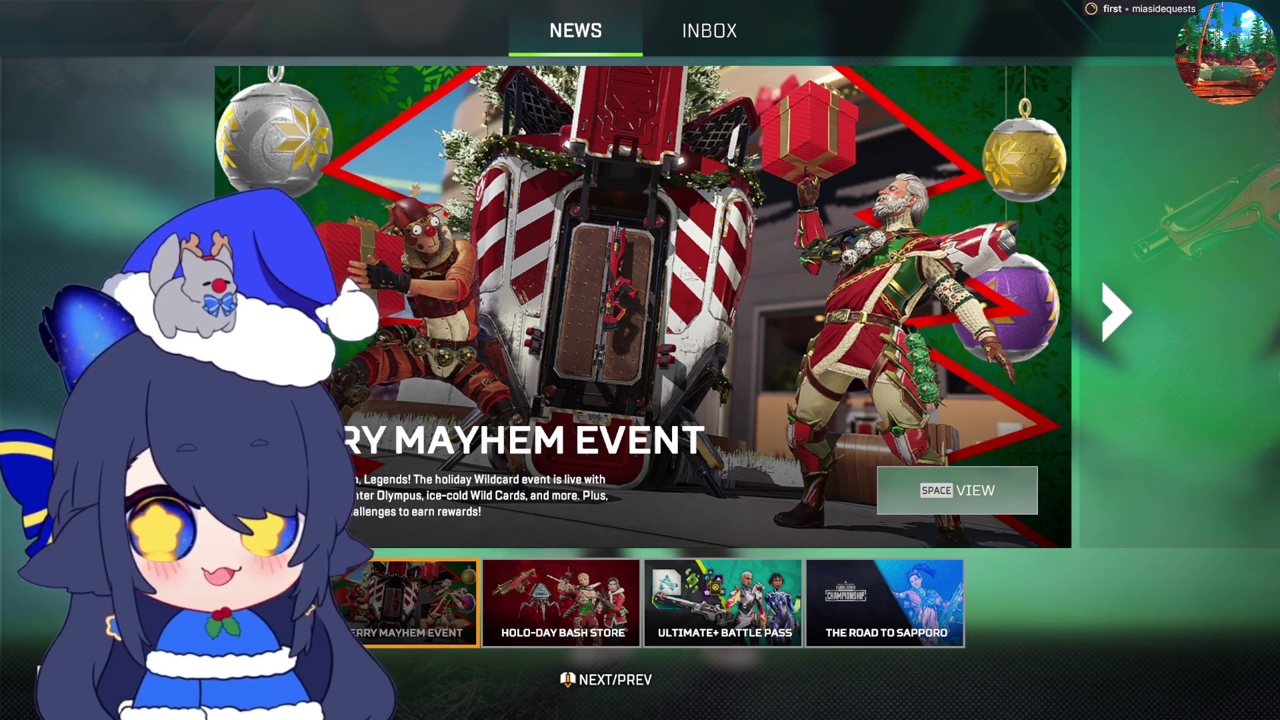
# - Close the News page, glance at the friends list, ready up, and show tracked challenges
pyautogui.press('Escape')
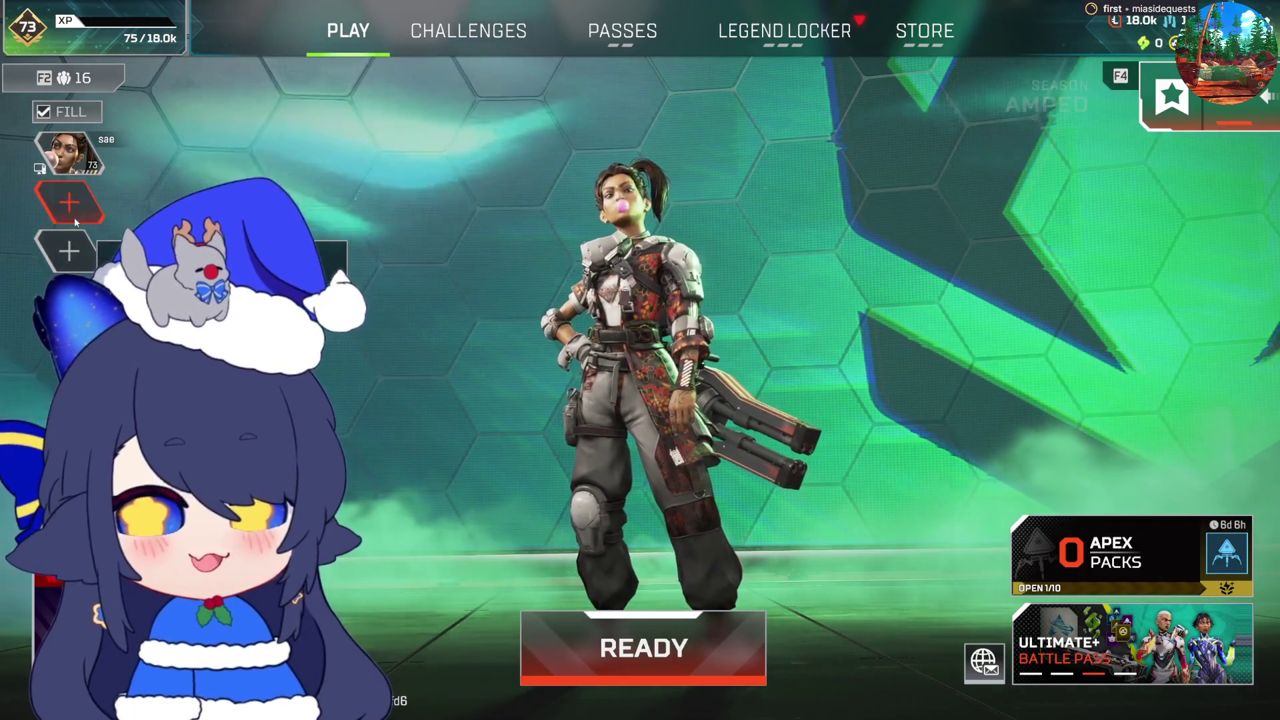
pyautogui.click(76, 222)
pyautogui.press('Escape')
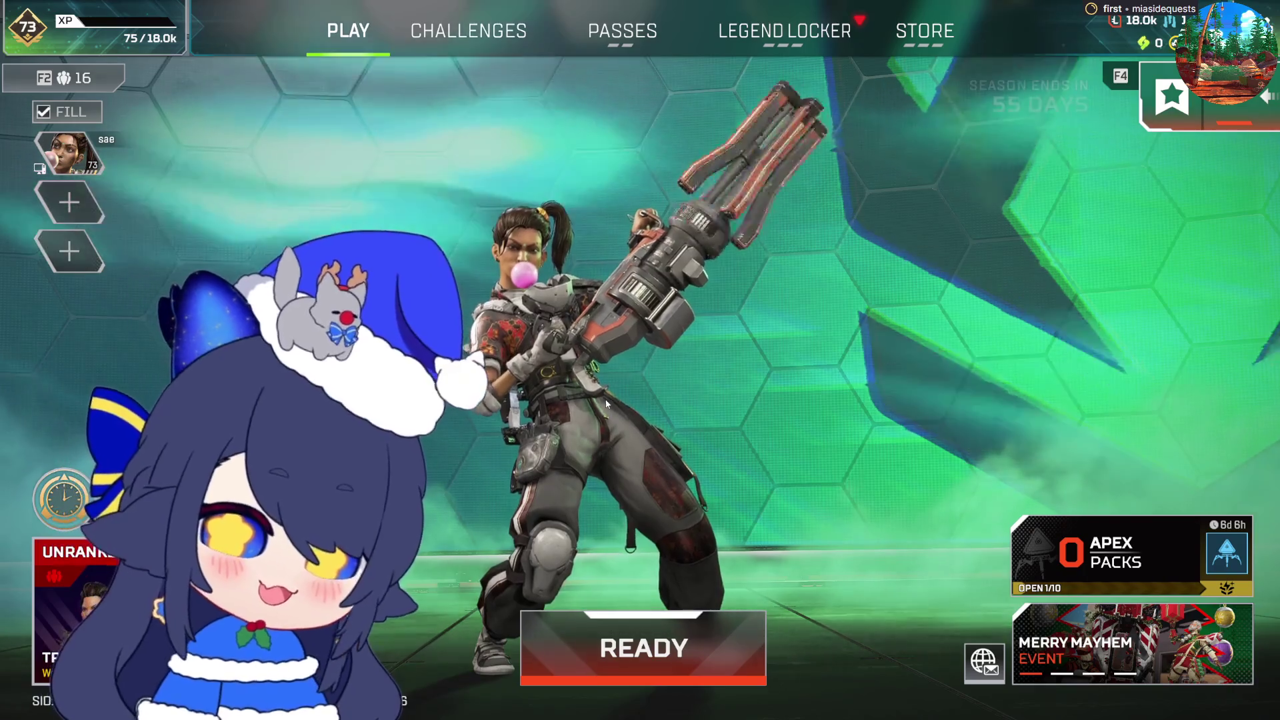
pyautogui.click(696, 630)
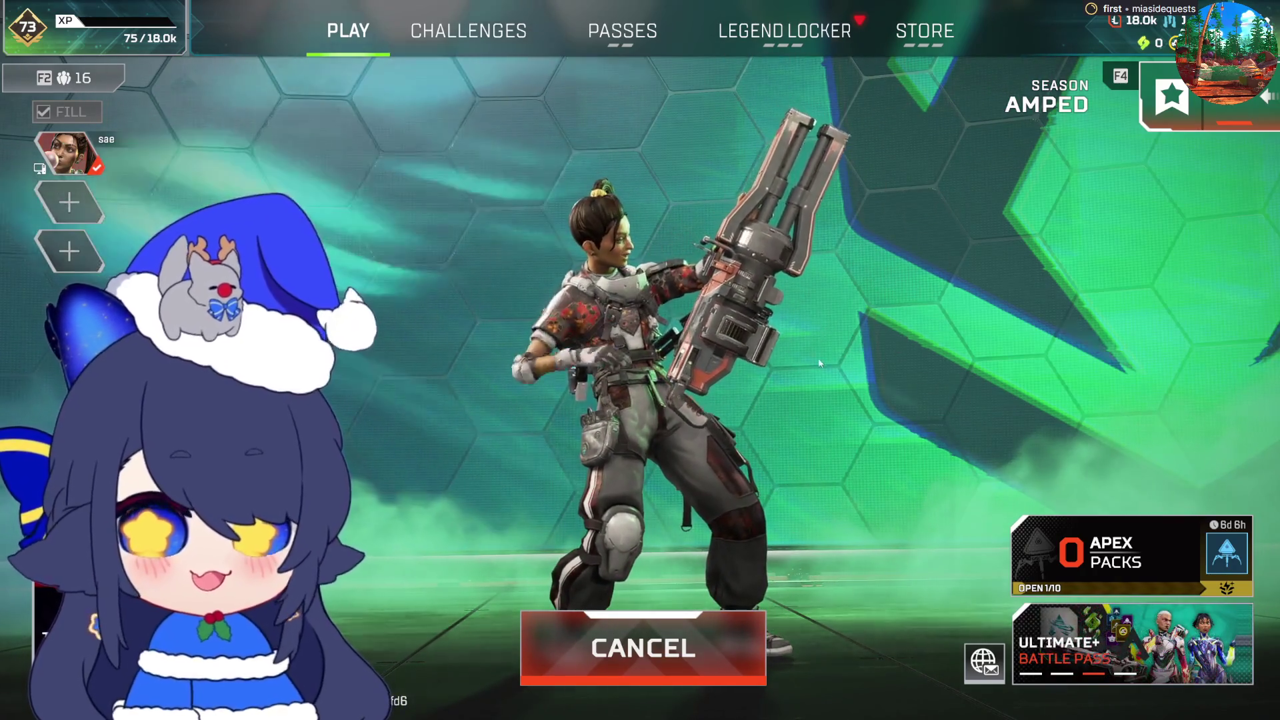
pyautogui.press('F4')
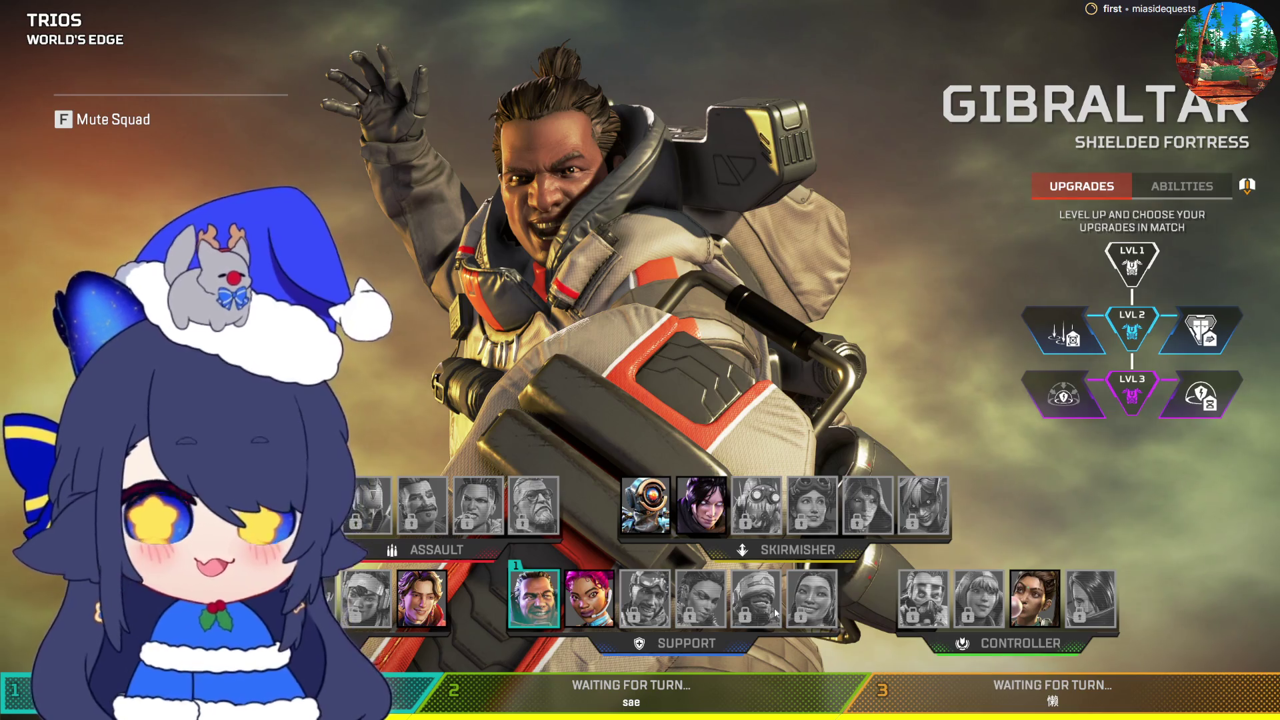
# - Once World's Edge Trios legend select loads, bring up the game menu
pyautogui.press('Escape')
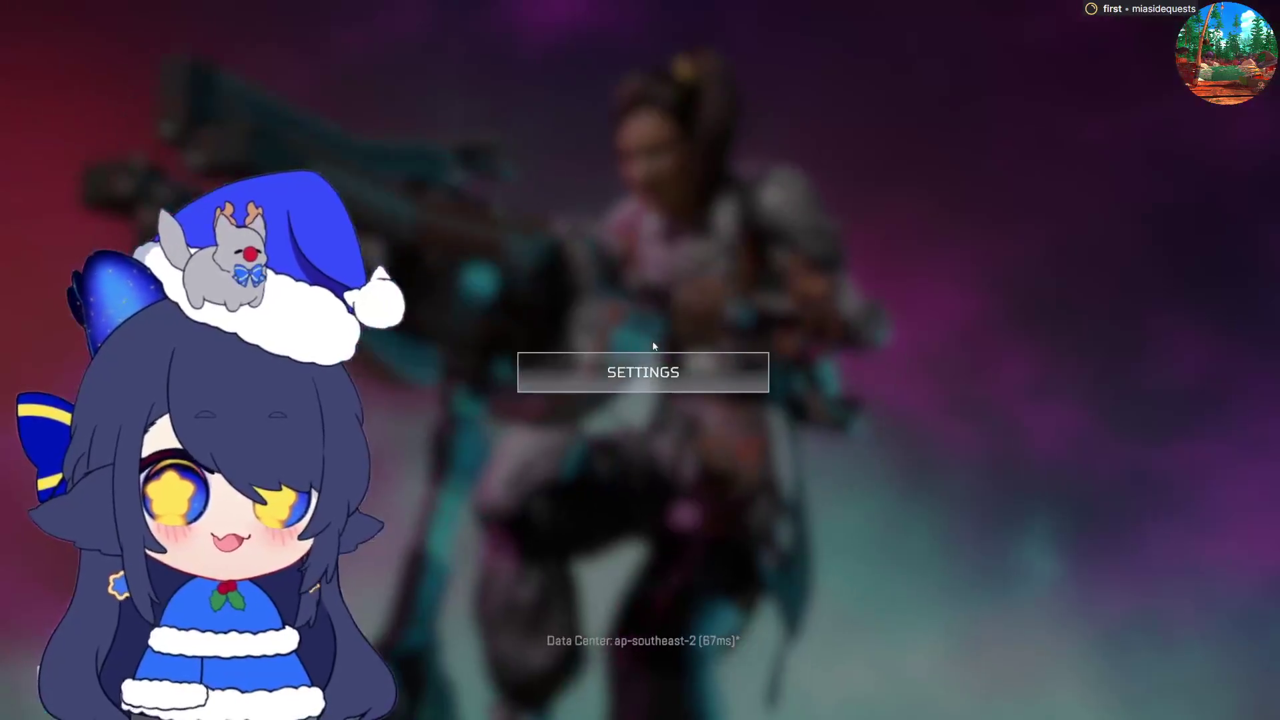
# - Open the Audio settings page and look through its volume options
pyautogui.click(650, 371)
pyautogui.click(945, 39)
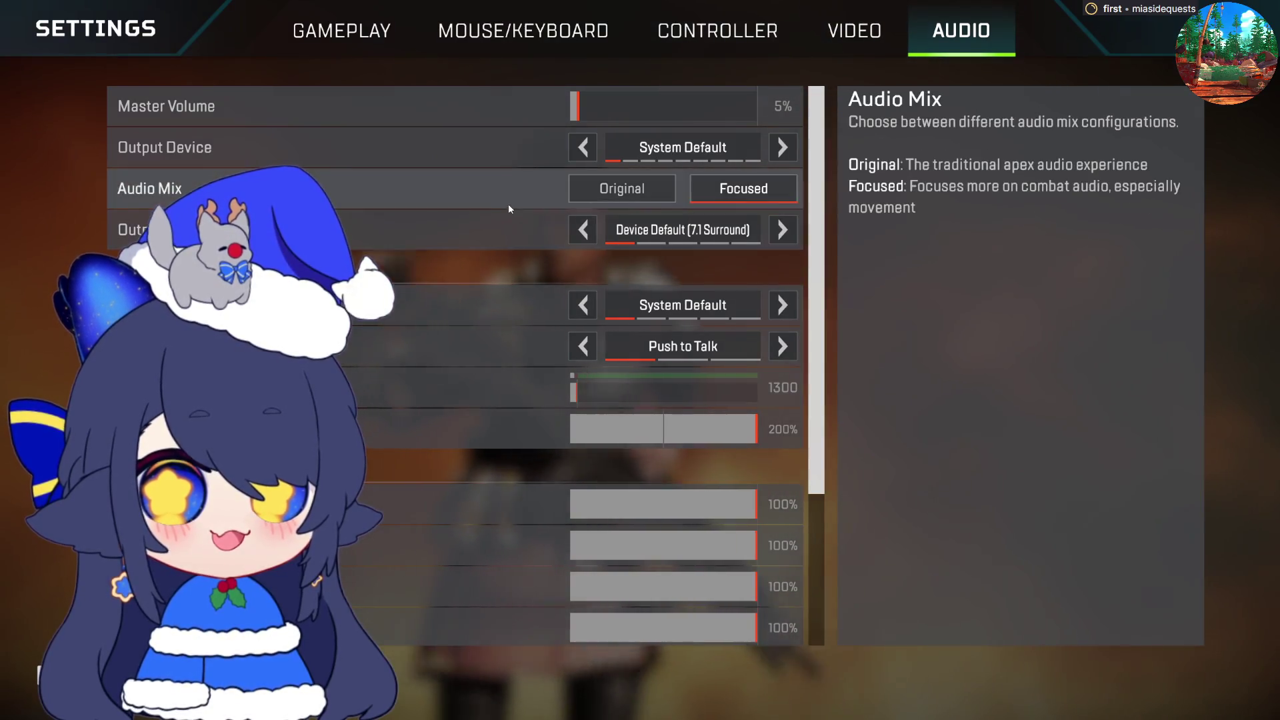
pyautogui.scroll(-5, 349, 381)
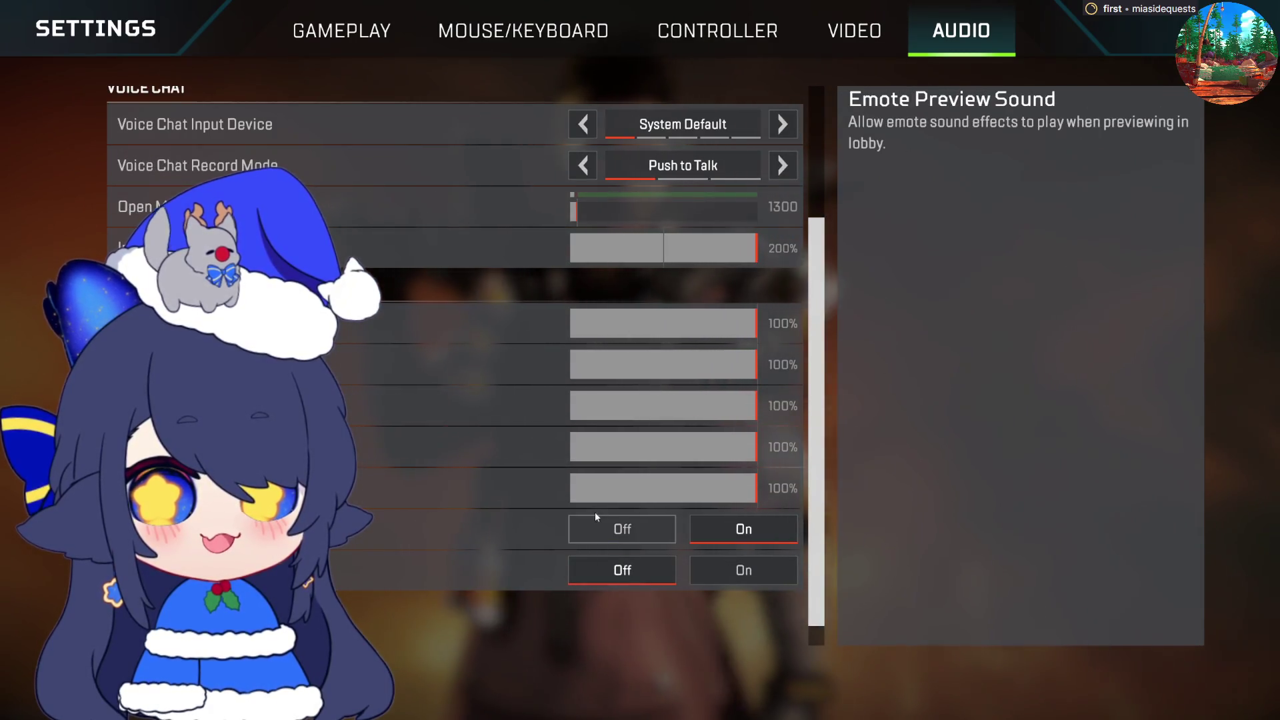
pyautogui.scroll(-1, 502, 528)
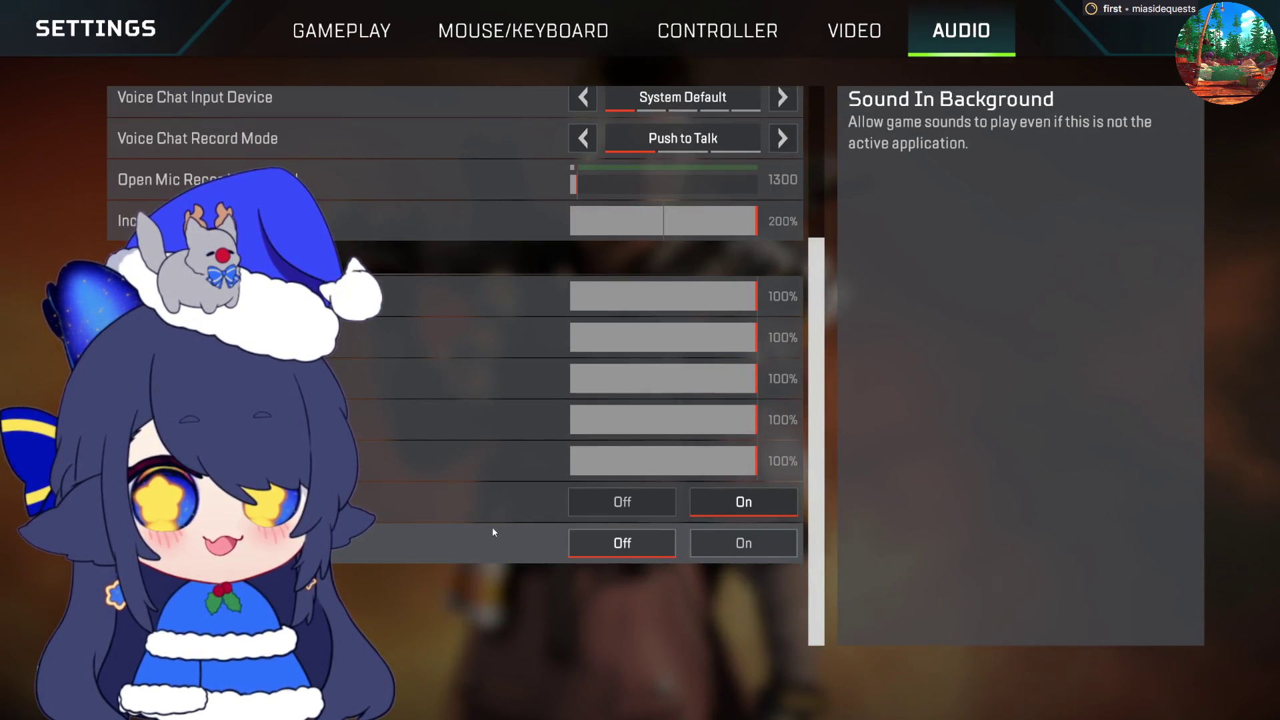
pyautogui.scroll(5, 492, 526)
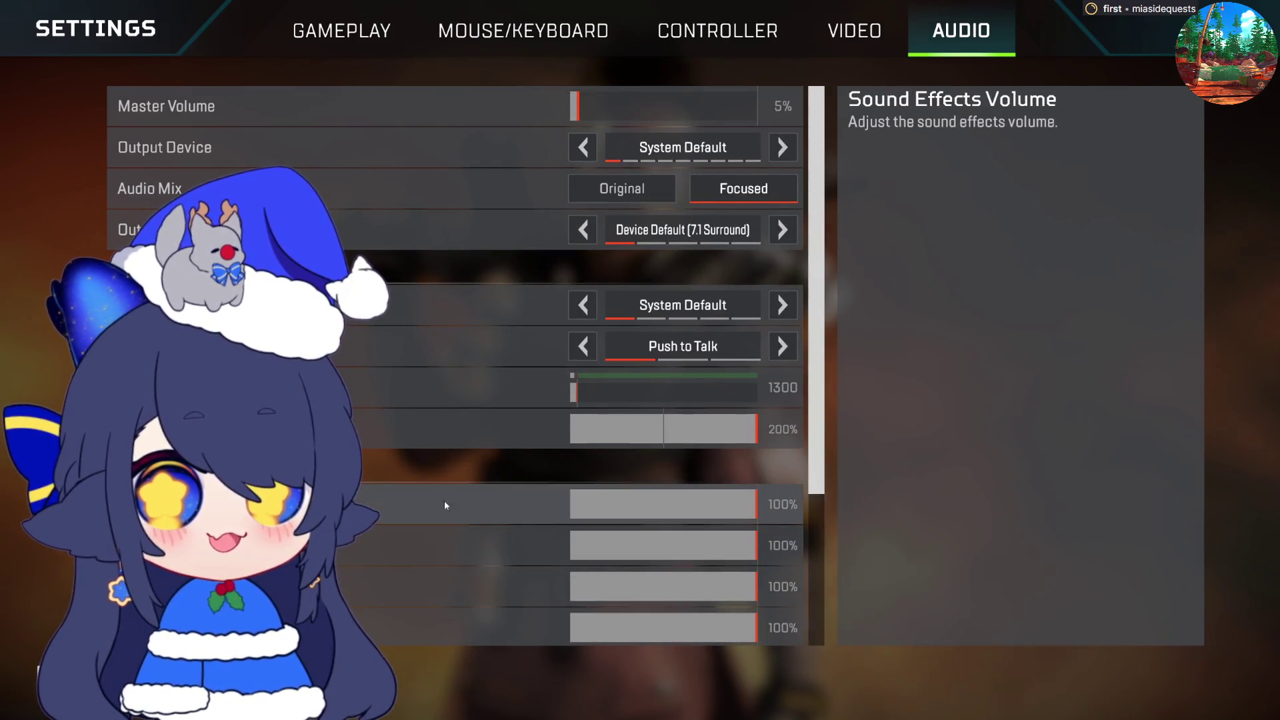
pyautogui.scroll(-5, 414, 456)
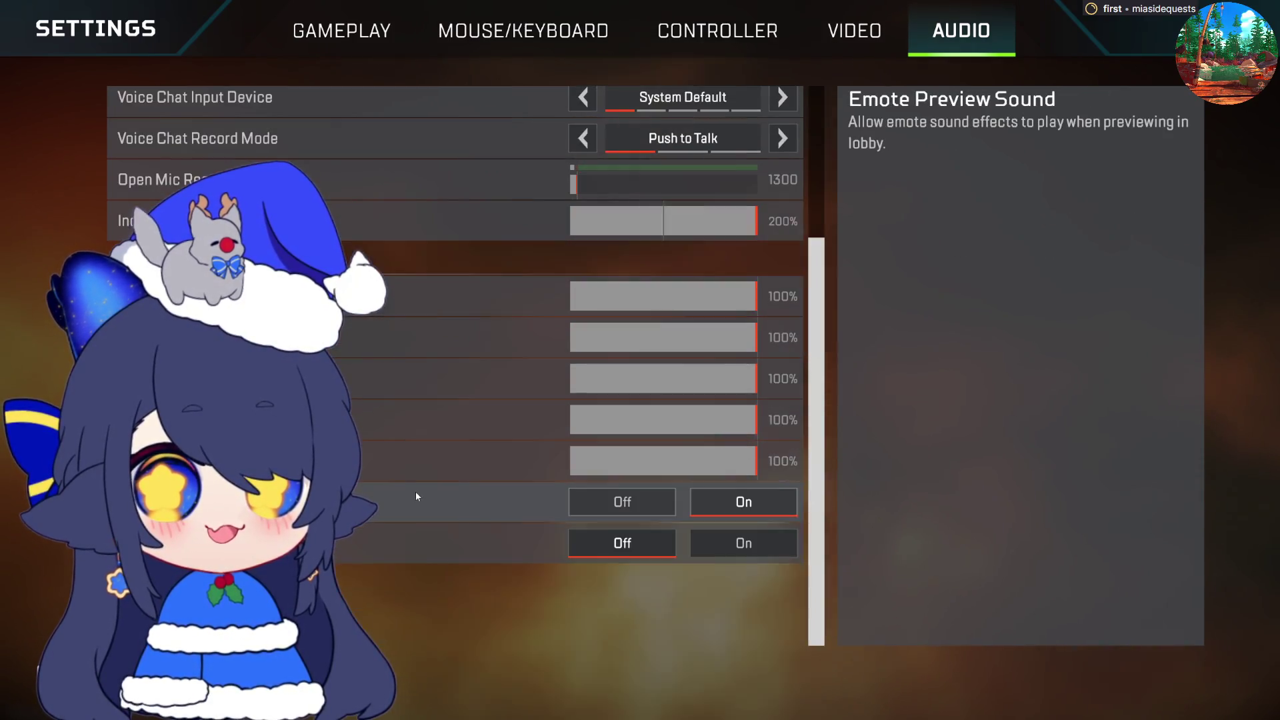
pyautogui.scroll(2, 415, 490)
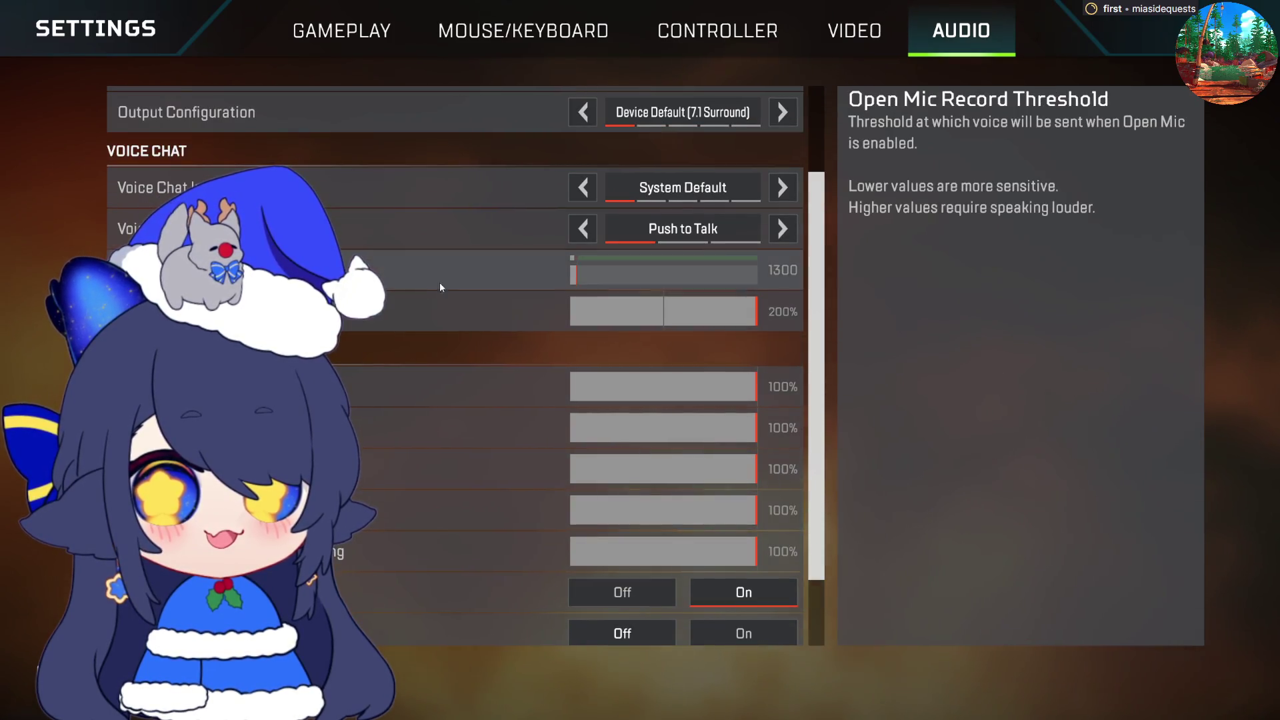
pyautogui.scroll(3, 446, 340)
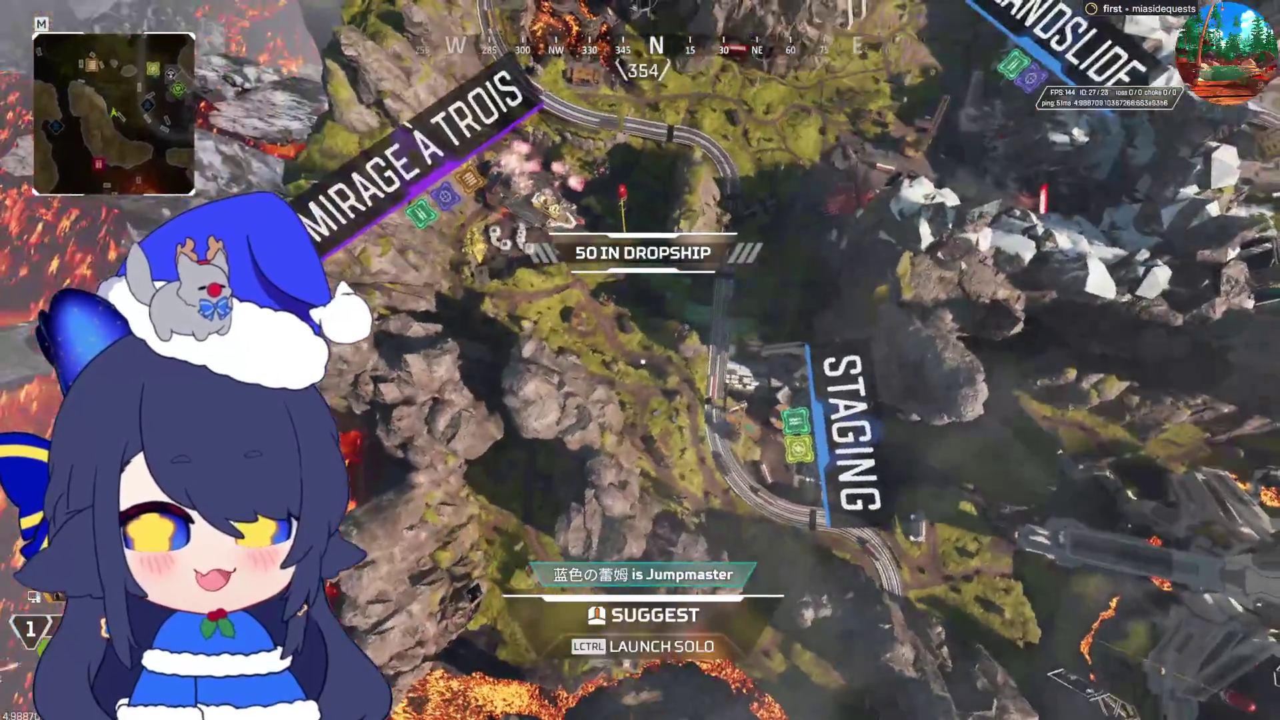
# - From the dropship, set Incoming Voice Chat Volume from 200% to 0% and resume
pyautogui.press('Escape')
pyautogui.click(697, 366)
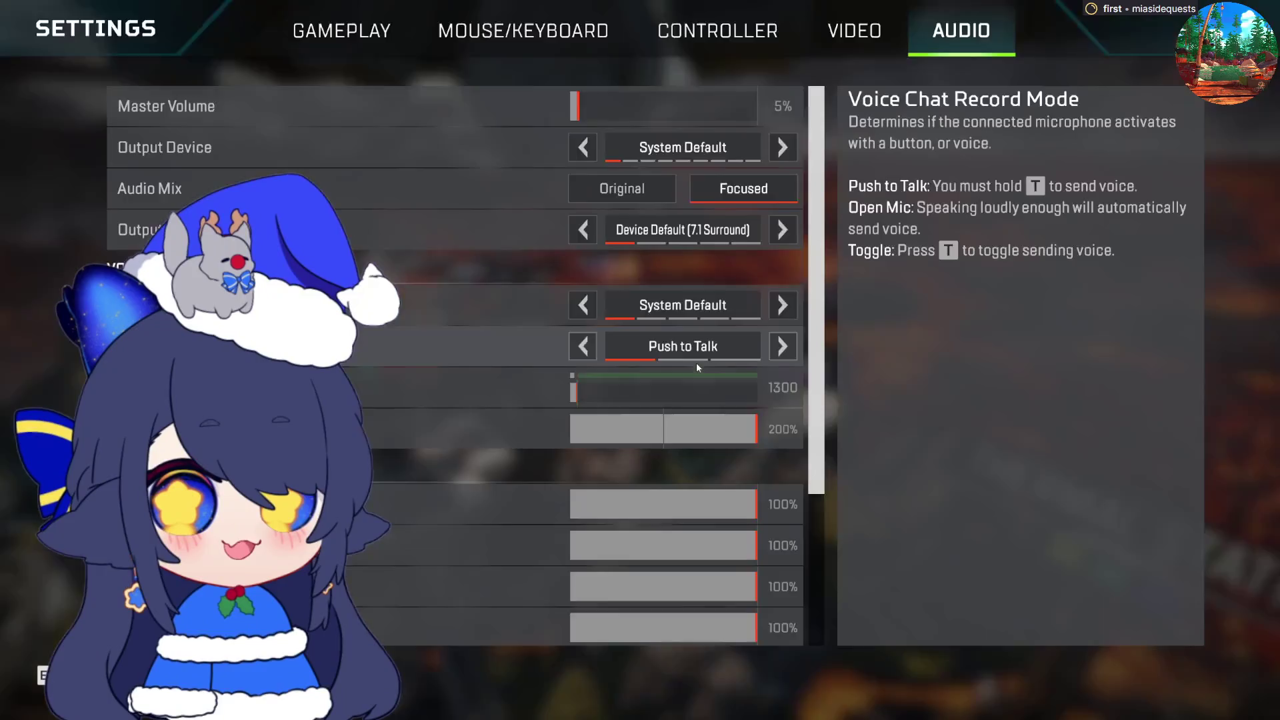
pyautogui.scroll(-3, 810, 297)
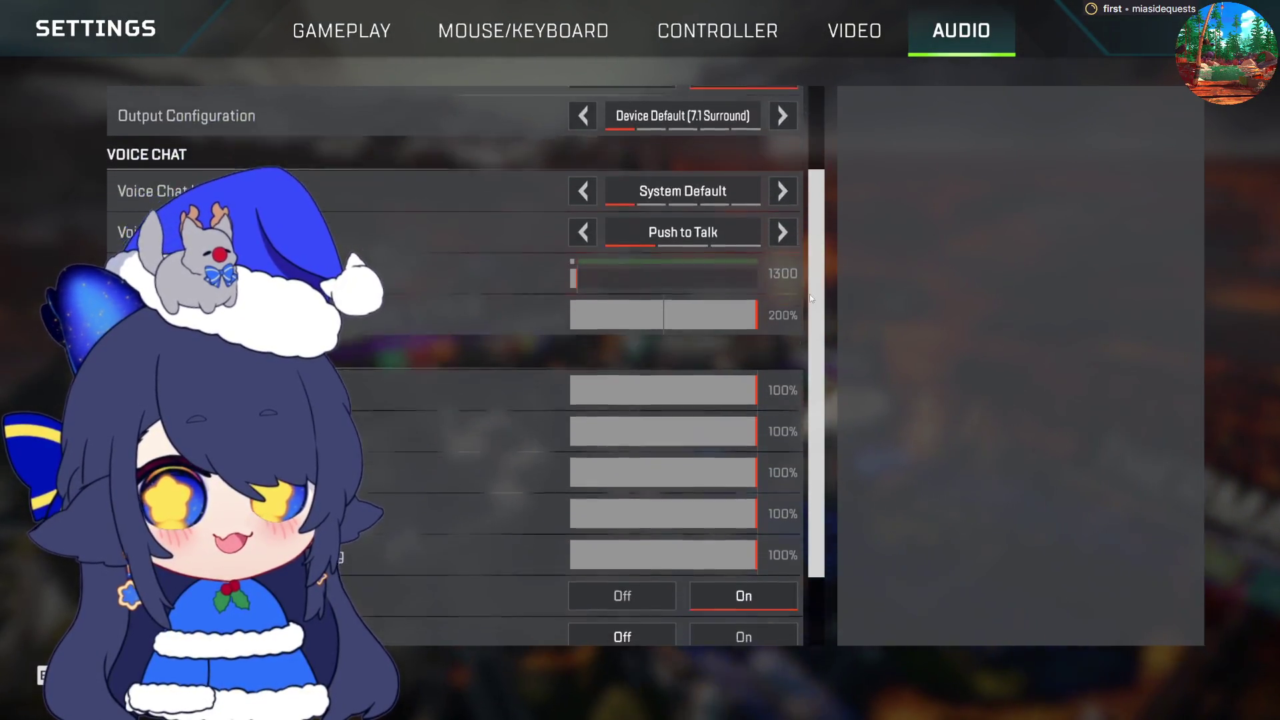
pyautogui.scroll(-2, 809, 294)
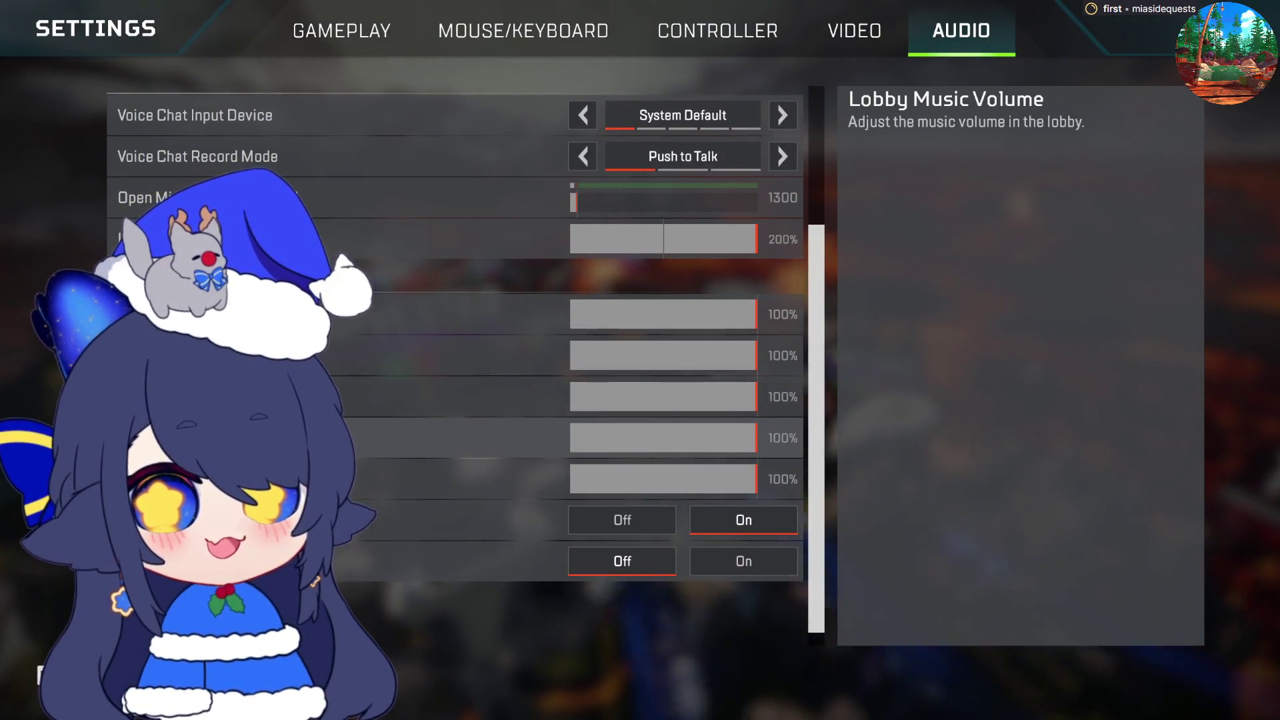
pyautogui.moveTo(756, 239); pyautogui.dragTo(494, 260)
pyautogui.press('Escape')
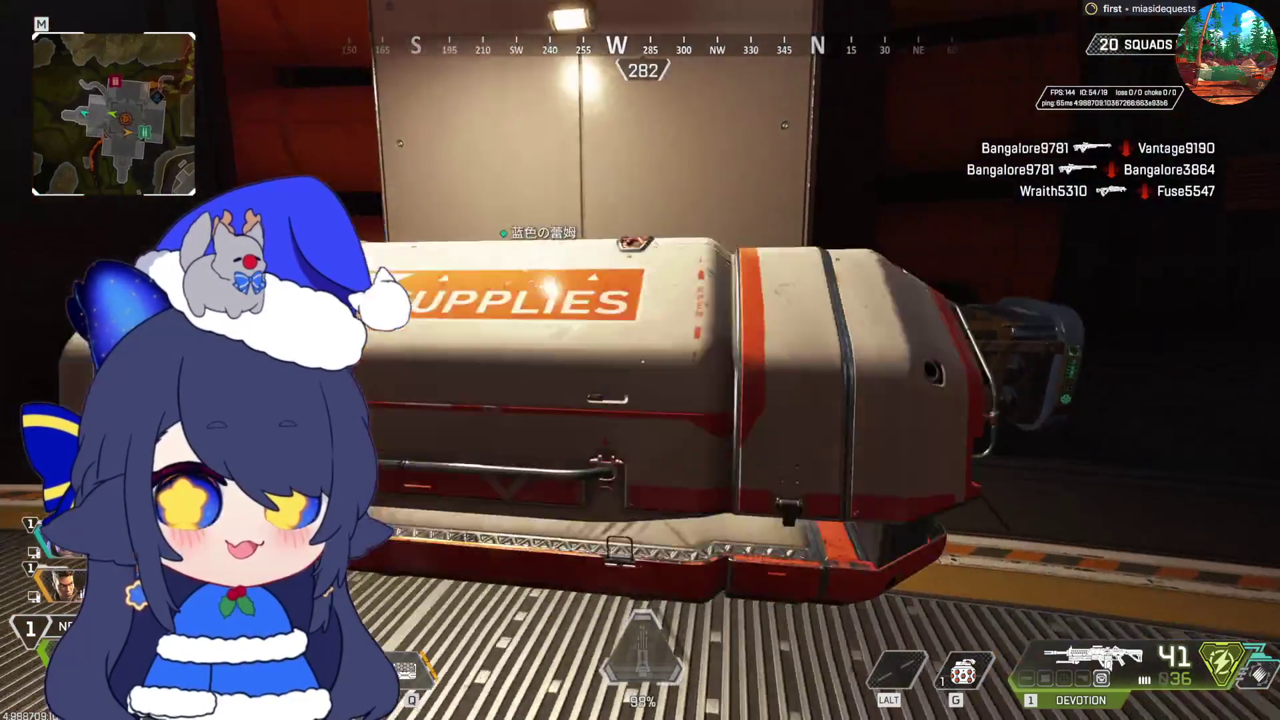
# - Pick up the Nemesis, attach the barrel stabilizer, and switch to it as weapon 2
pyautogui.press('e')
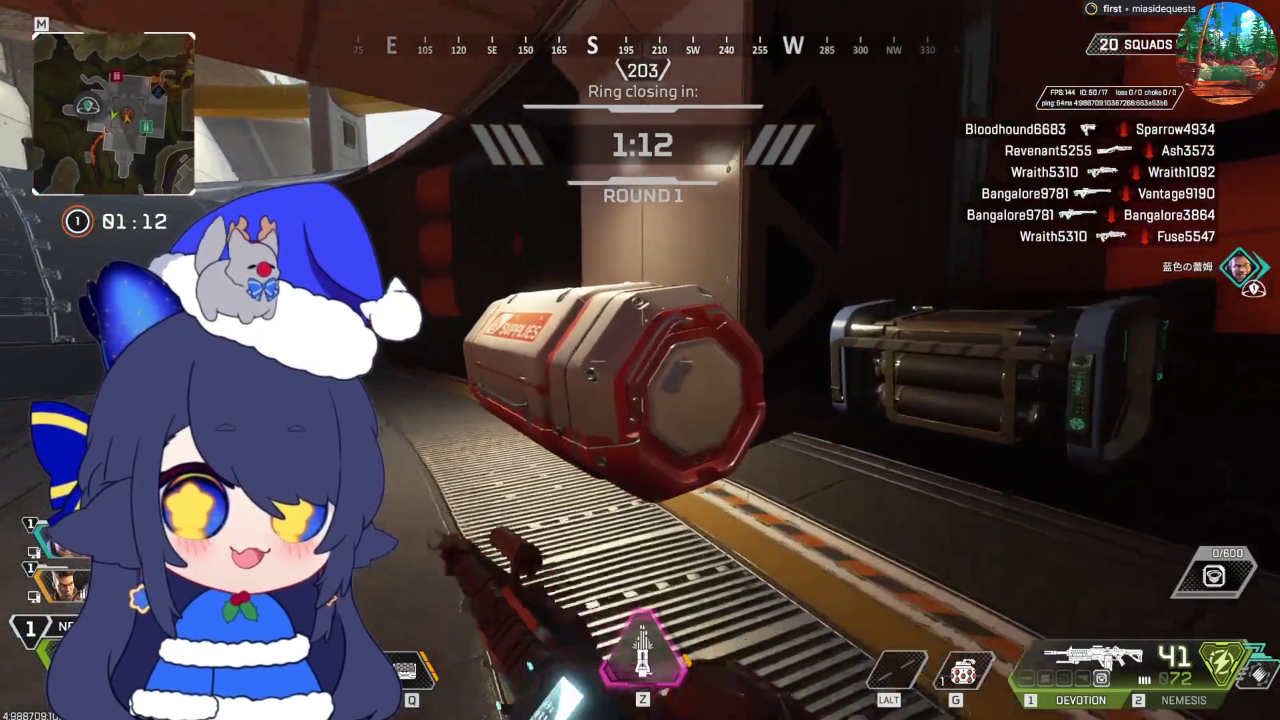
pyautogui.press('e')
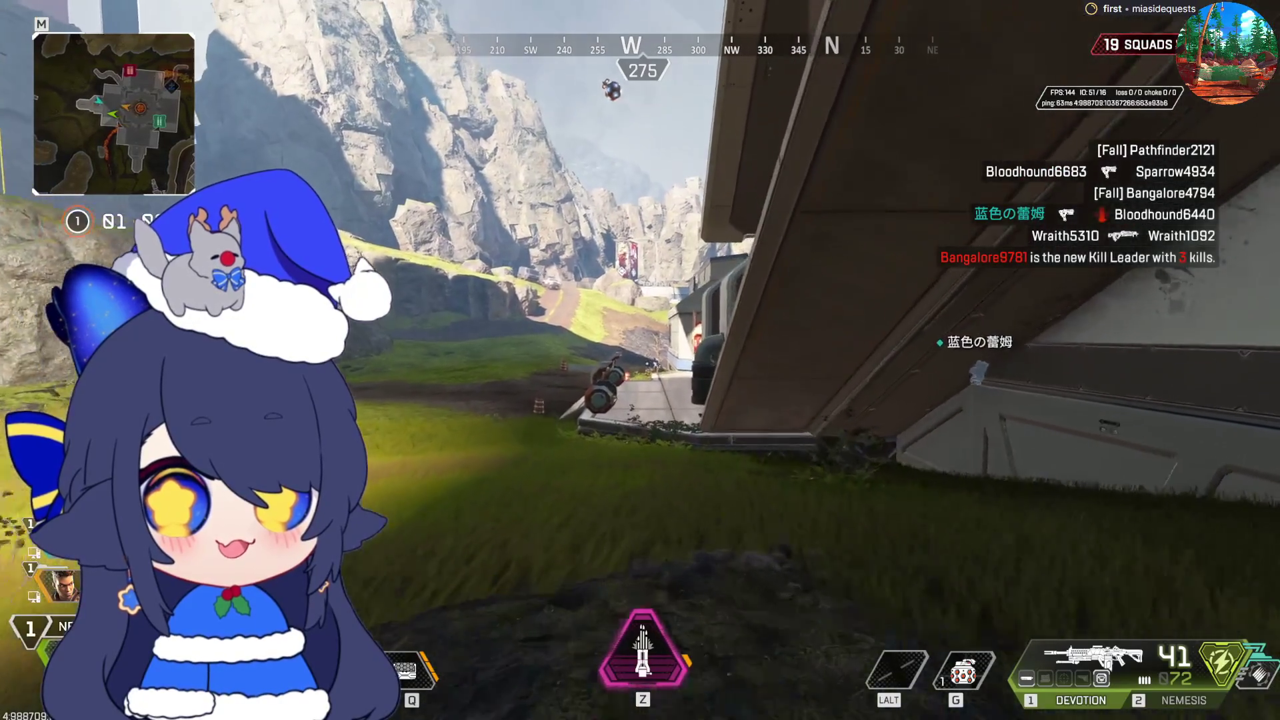
pyautogui.press('2')
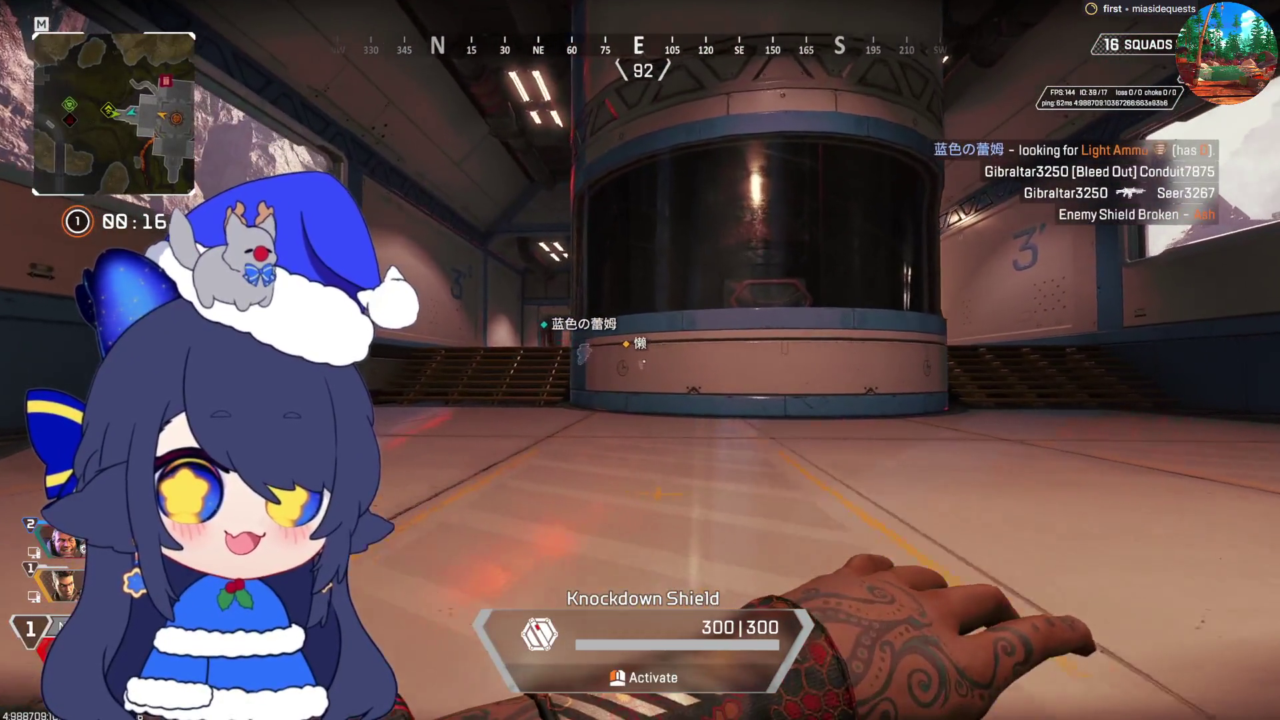
# - While knocked, crawl up the stairs and corridor toward the teammate, raising the Knockdown Shield
pyautogui.press('w')
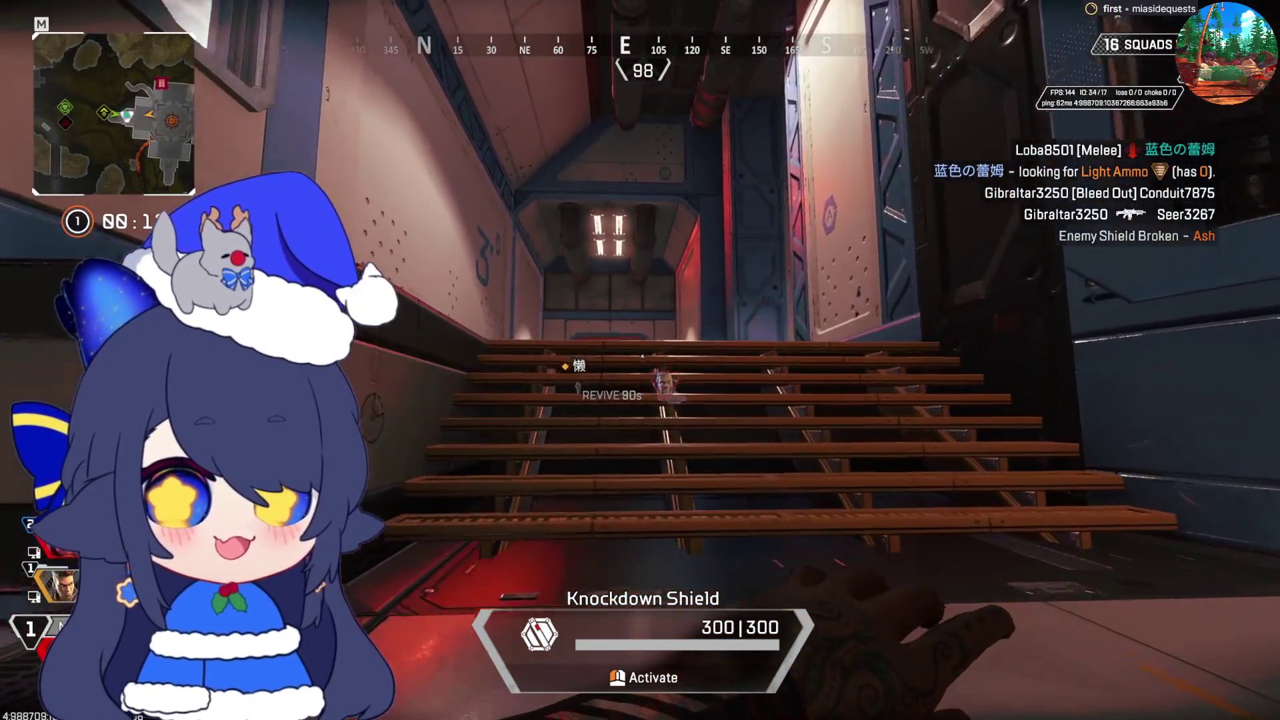
pyautogui.press('w')
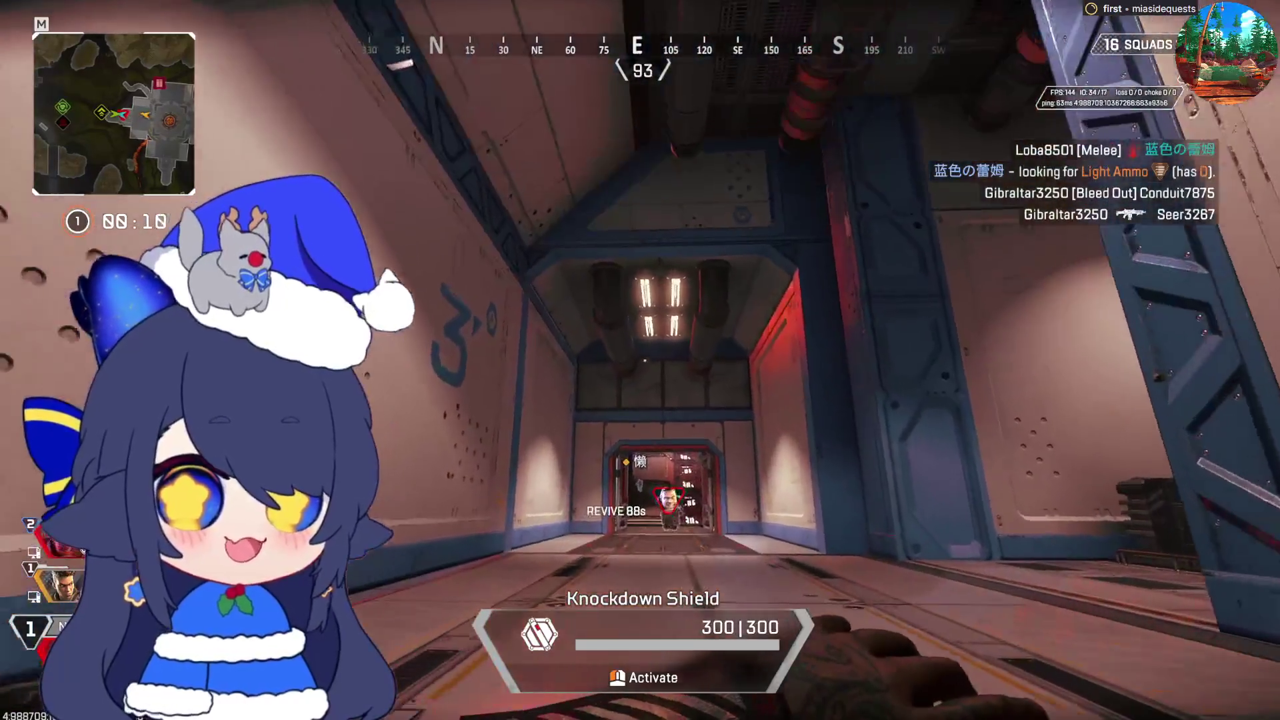
pyautogui.press('w')
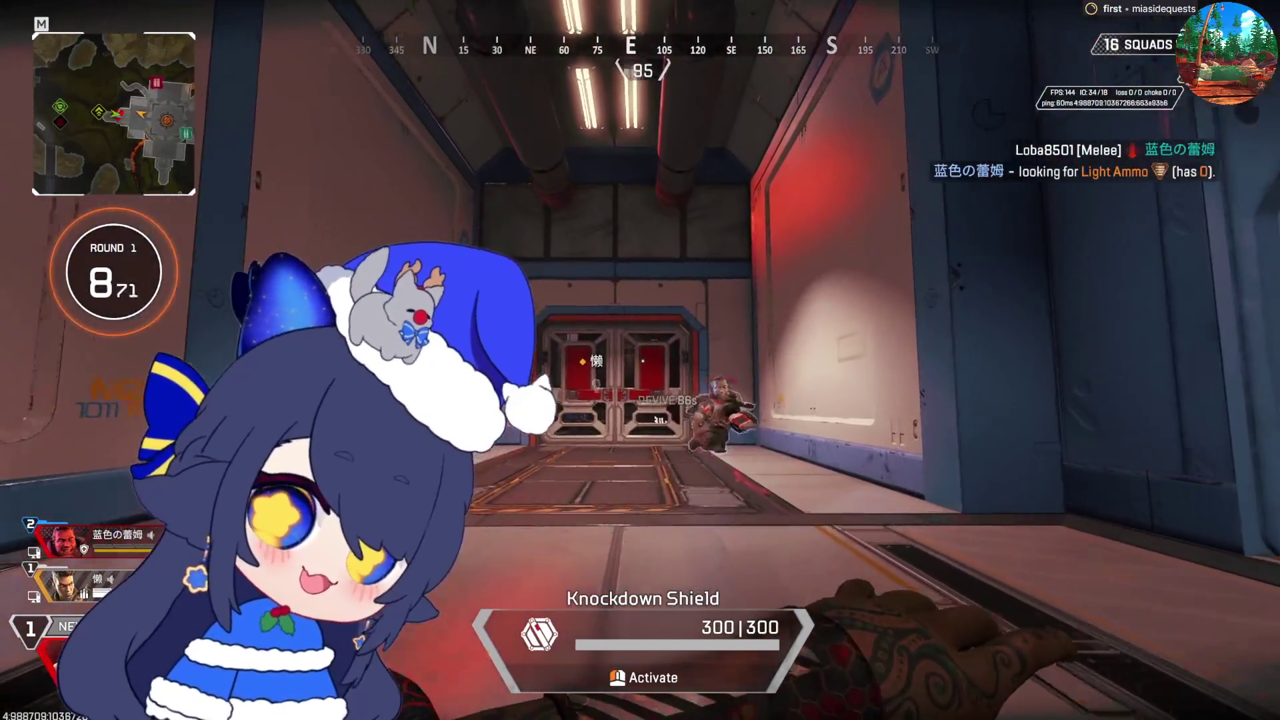
pyautogui.press('w')
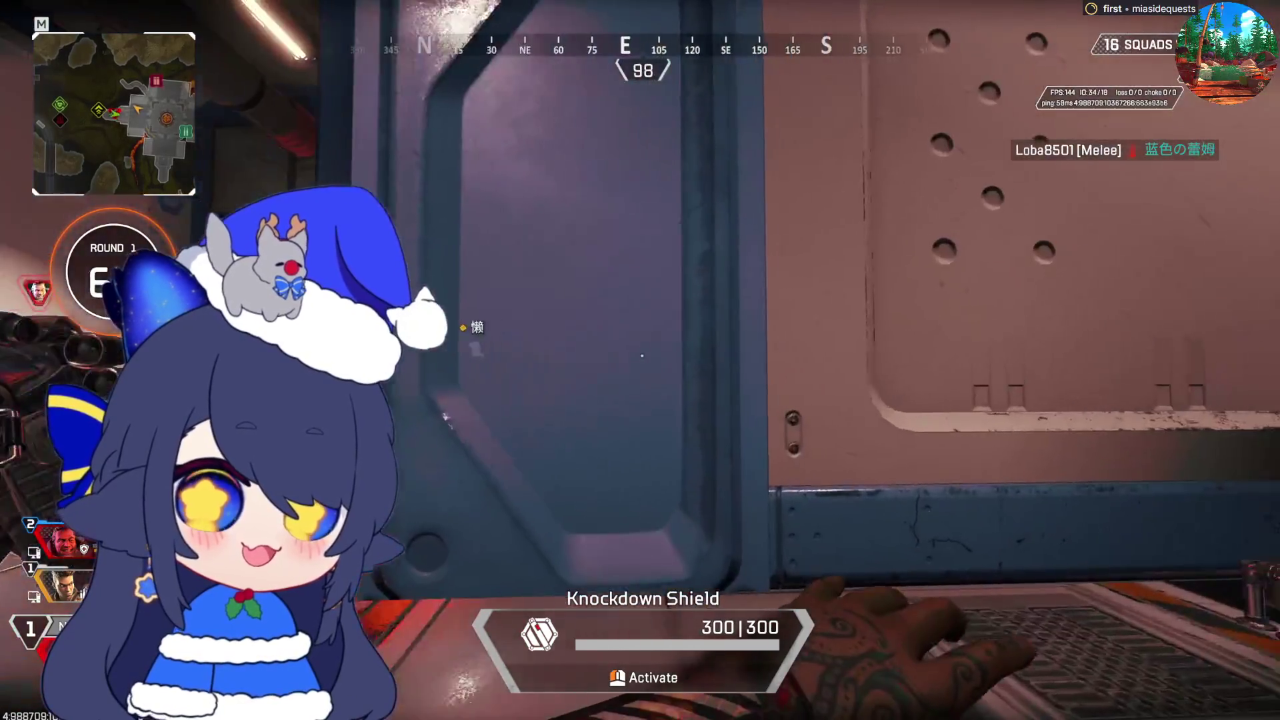
pyautogui.press('w')
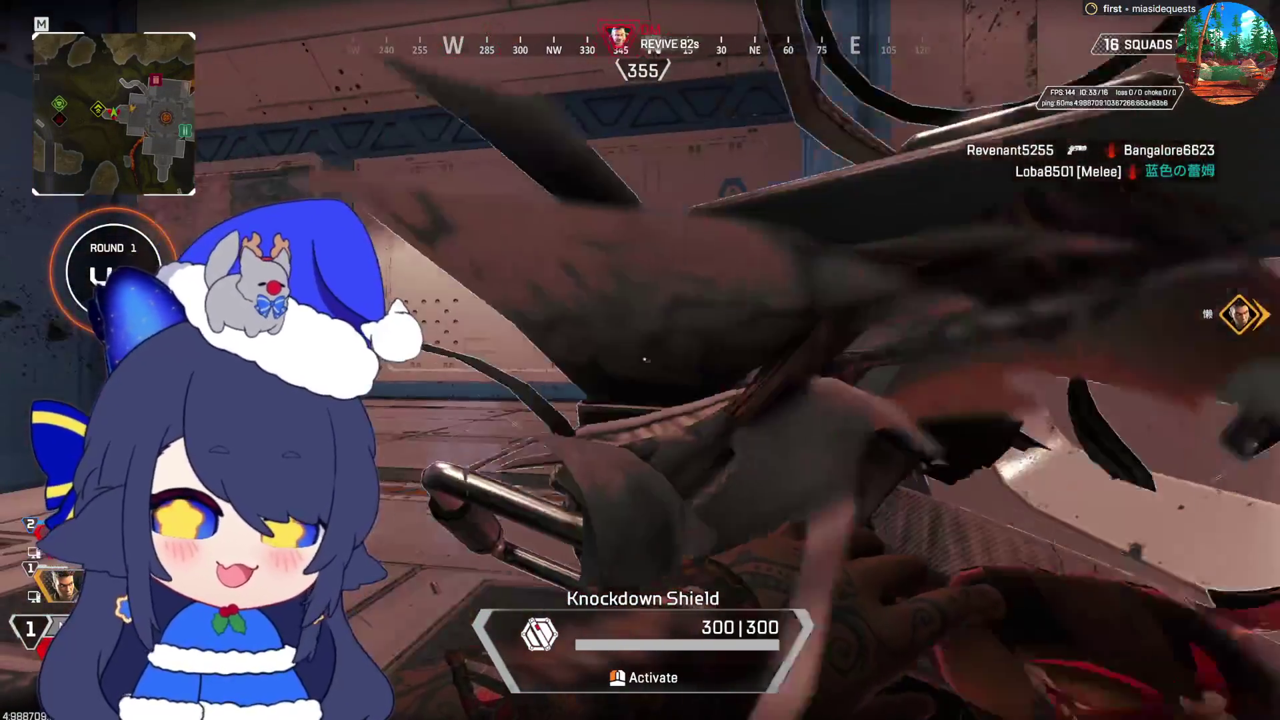
pyautogui.press('w')
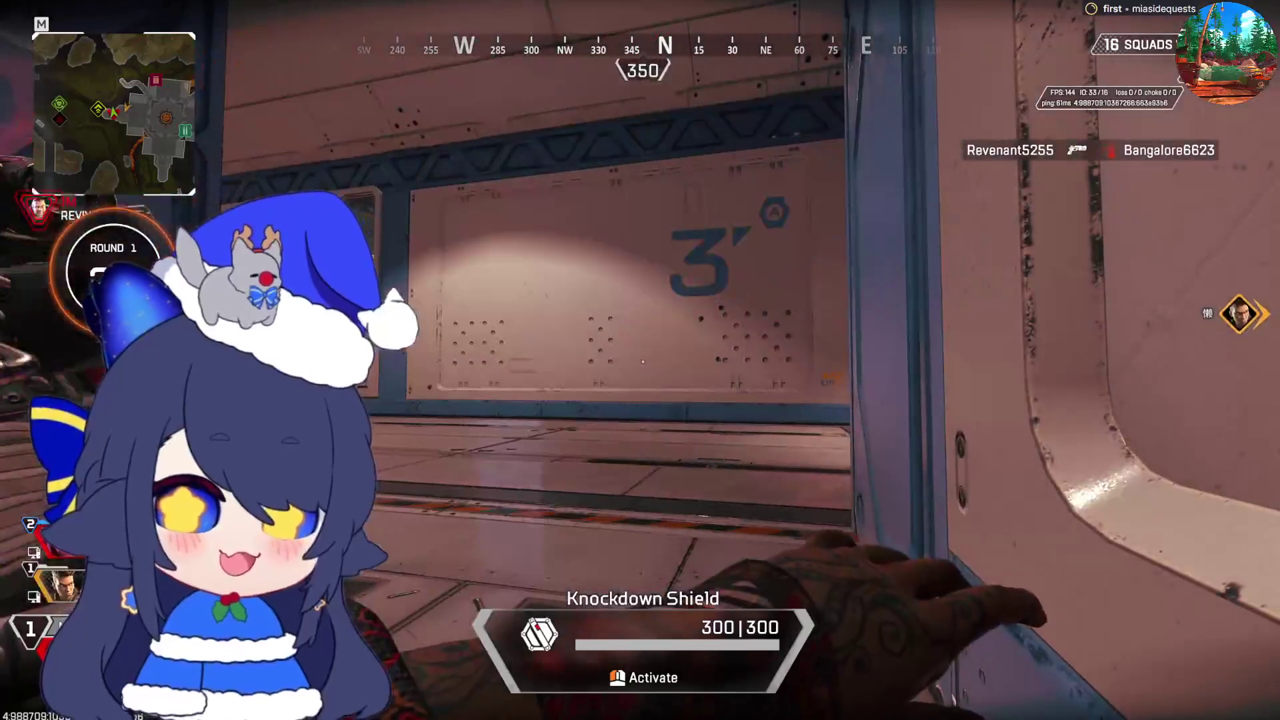
pyautogui.click(640, 360)
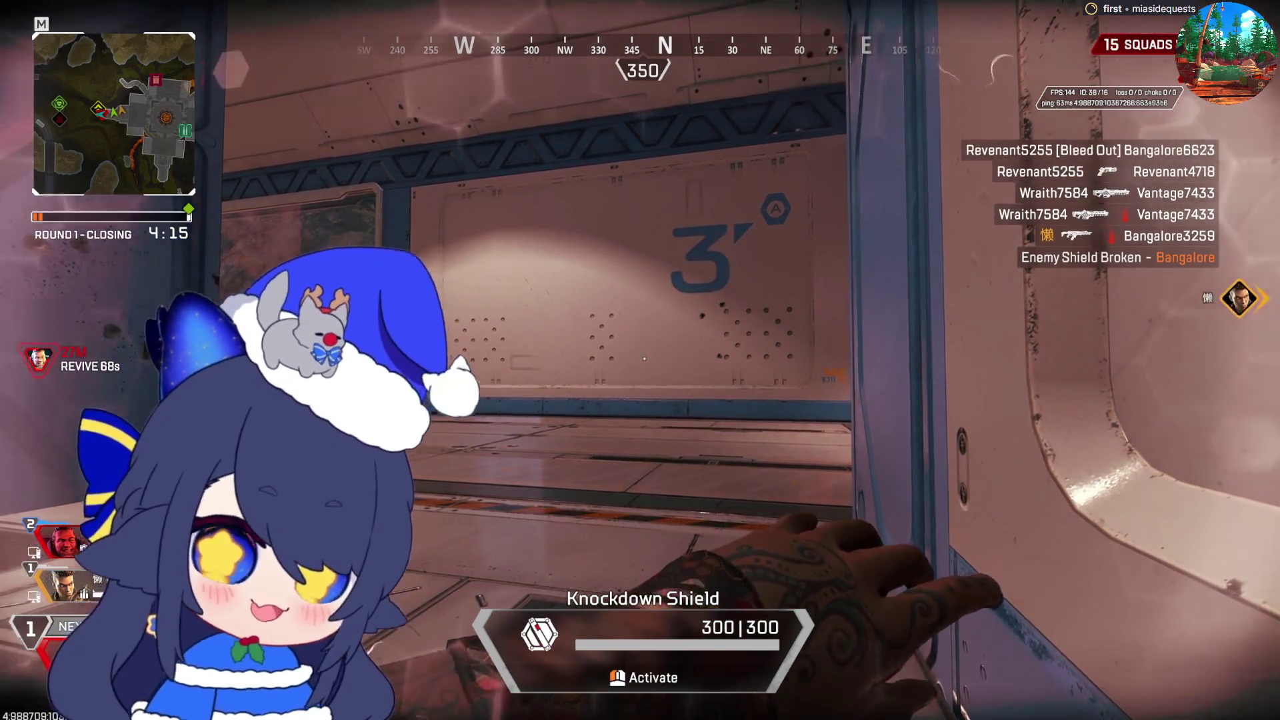
pyautogui.press('w')
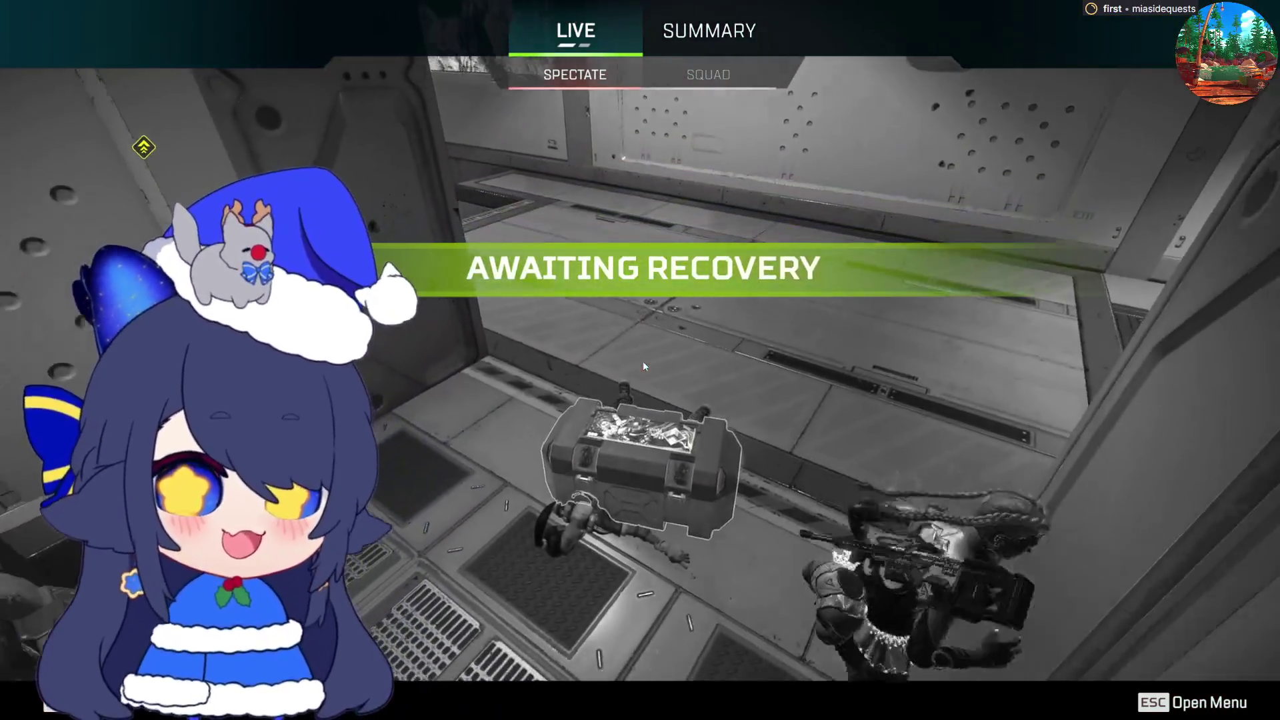
# - Leave the match from the spectate view and confirm with YES
pyautogui.press('Escape')
pyautogui.click(659, 432)
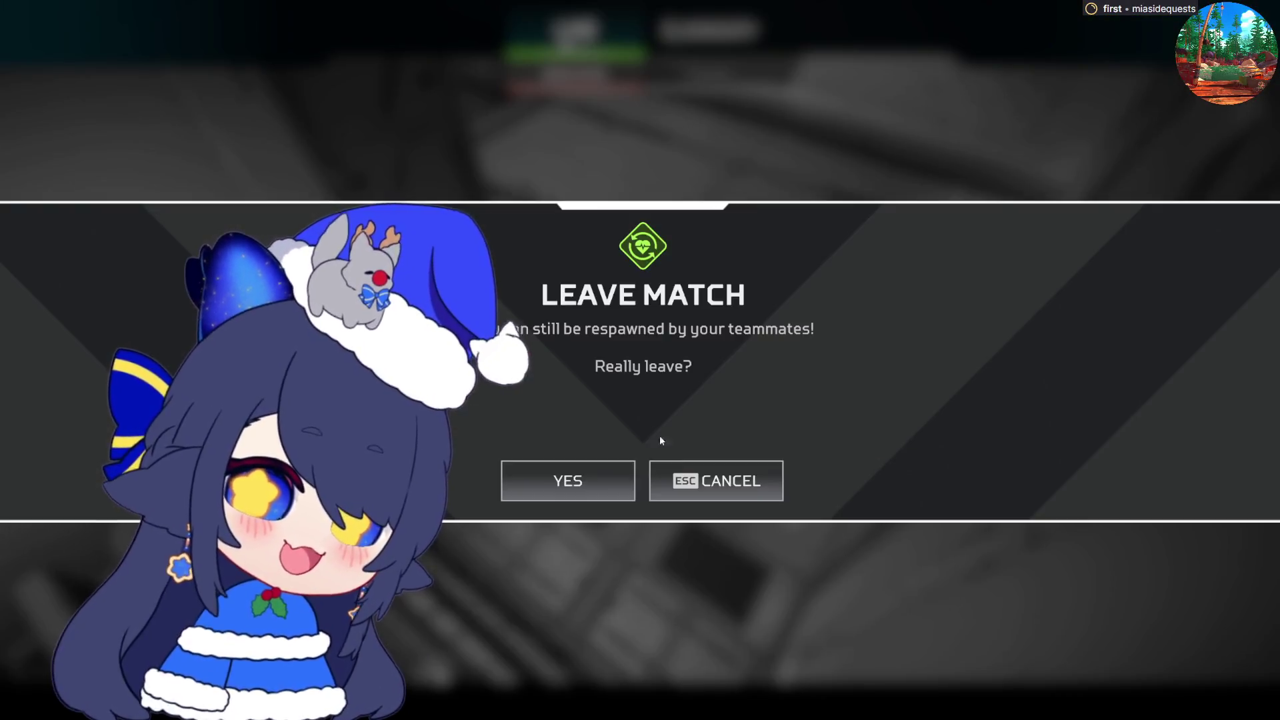
pyautogui.click(568, 479)
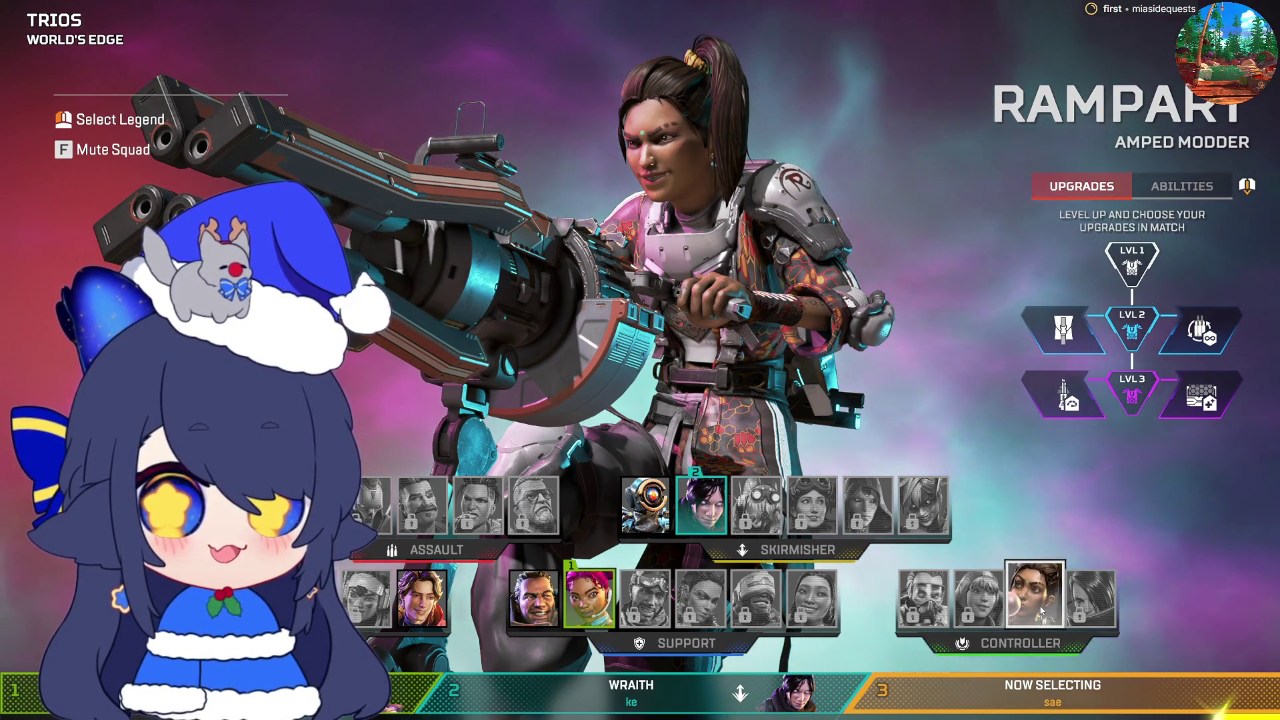
# - Select Rampart from the Controller group for the new World's Edge Trios match
pyautogui.click(1042, 610)
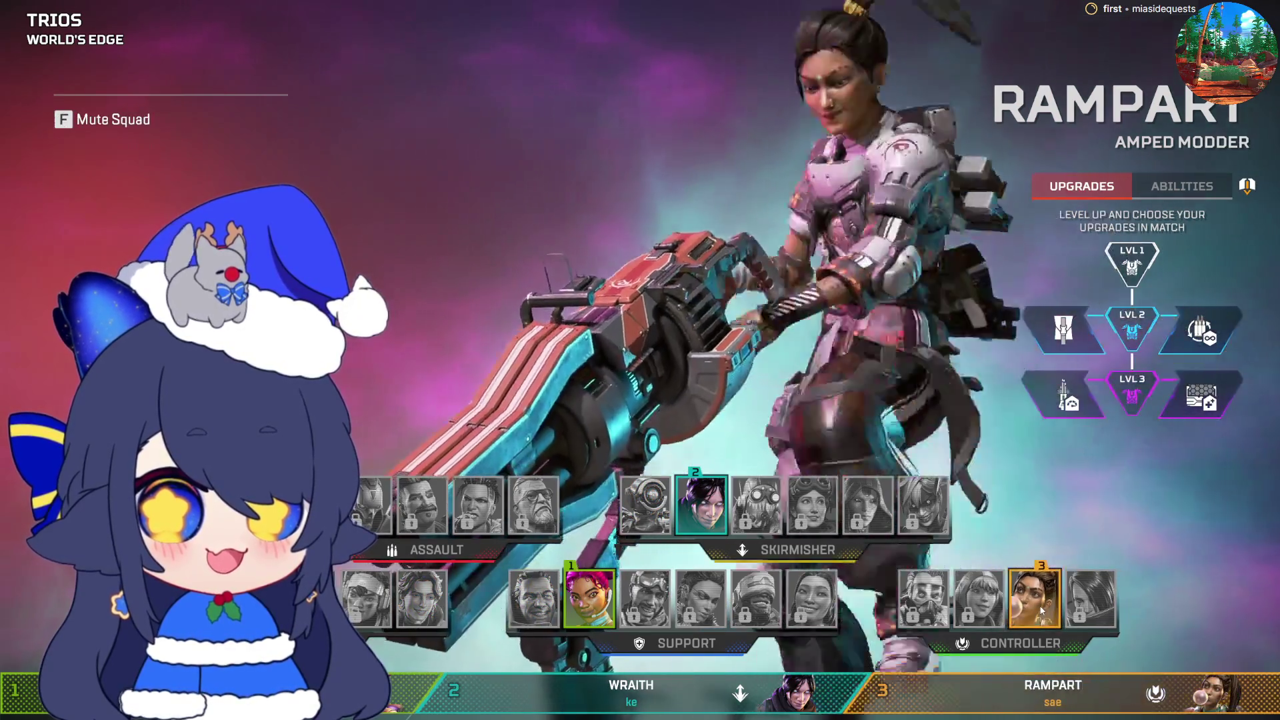